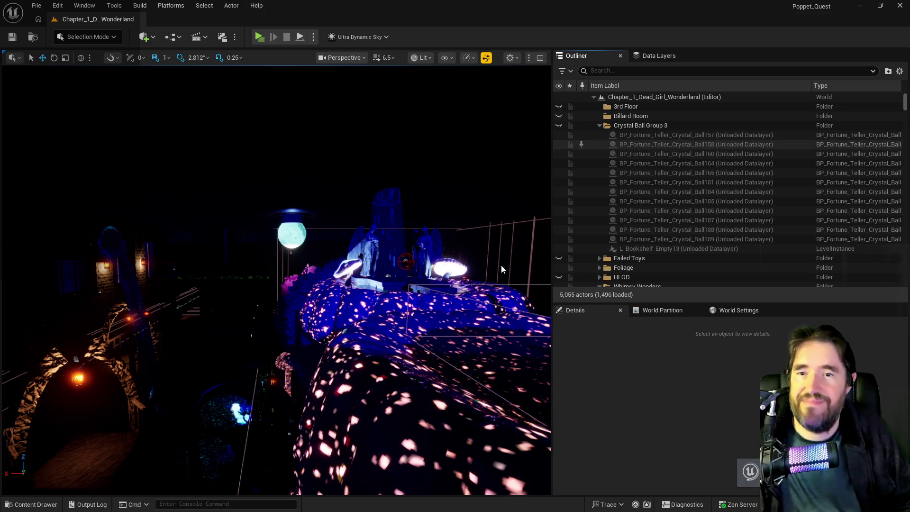
Check the flight note at the end of item 13 in the to-do list document
{"action": "left_click_drag", "start_coordinate": [462, 307], "coordinate": [493, 360]}
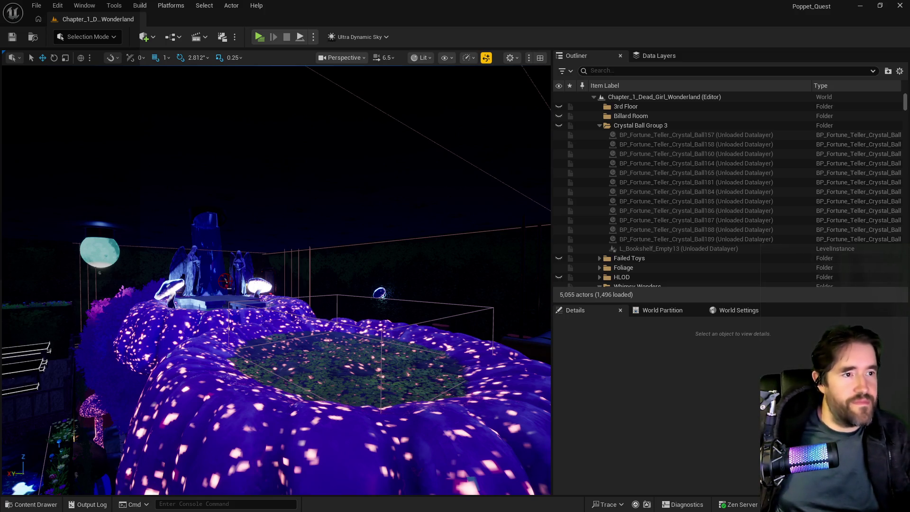
{"action": "key", "text": "alt+Tab"}
{"action": "scroll", "coordinate": [562, 413], "scroll_direction": "up", "scroll_amount": 5}
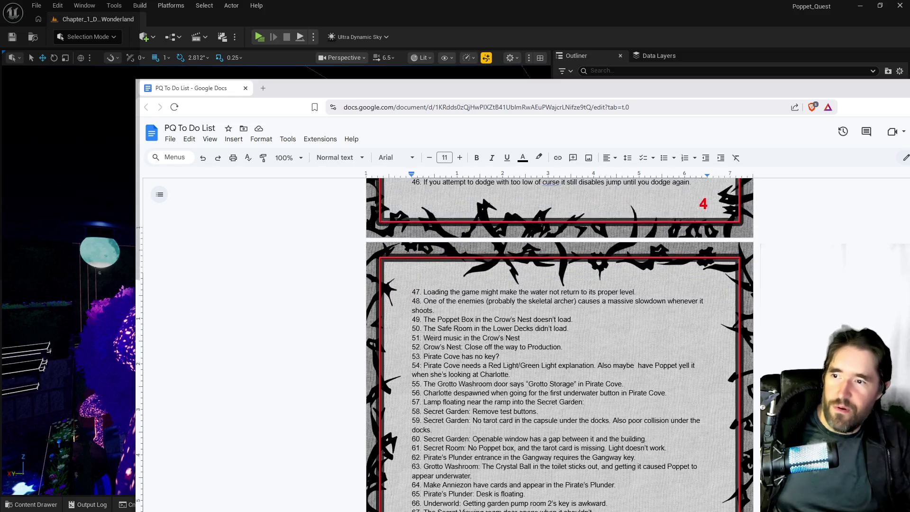
{"action": "scroll", "coordinate": [562, 413], "scroll_direction": "up", "scroll_amount": 10}
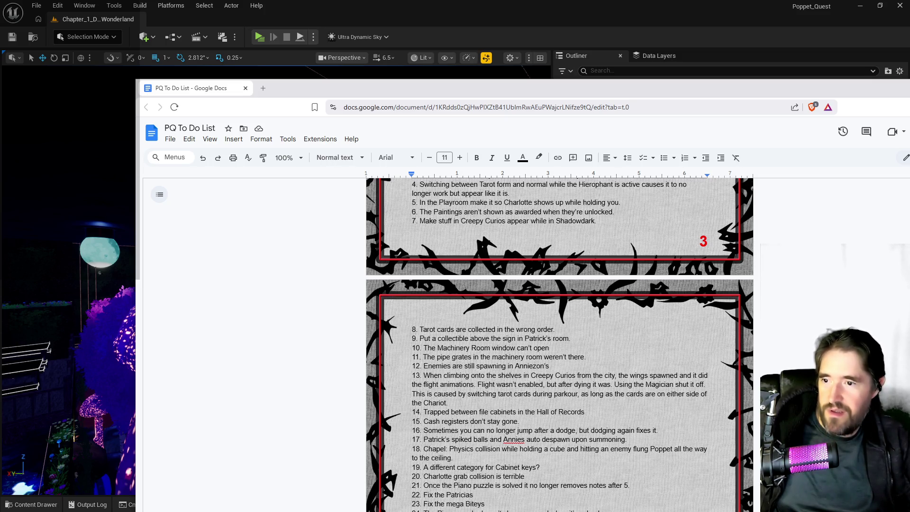
{"action": "mouse_move", "coordinate": [448, 402]}
{"action": "left_mouse_down"}
{"action": "mouse_move", "coordinate": [426, 328]}
{"action": "mouse_move", "coordinate": [474, 208]}
{"action": "mouse_move", "coordinate": [450, 232]}
{"action": "mouse_move", "coordinate": [441, 221]}
{"action": "mouse_move", "coordinate": [452, 235]}
{"action": "mouse_move", "coordinate": [472, 447]}
{"action": "left_mouse_up"}
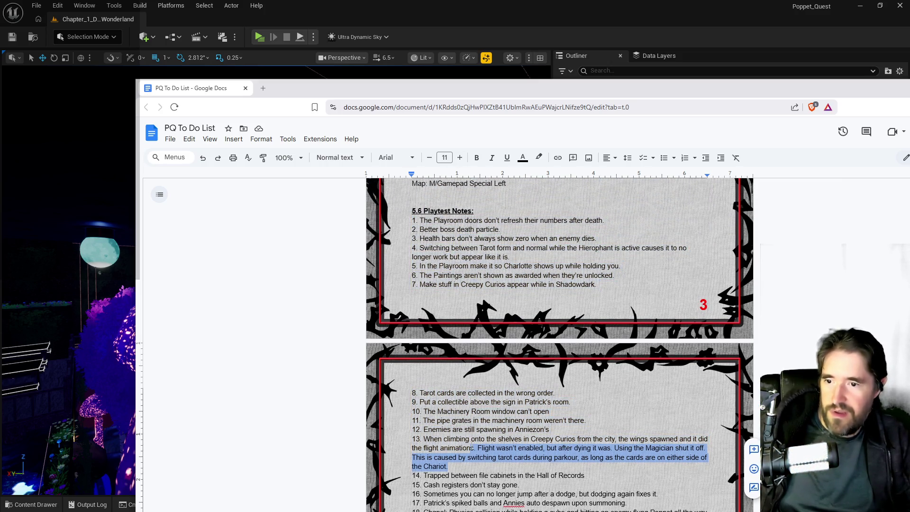
{"action": "left_click", "coordinate": [471, 447]}
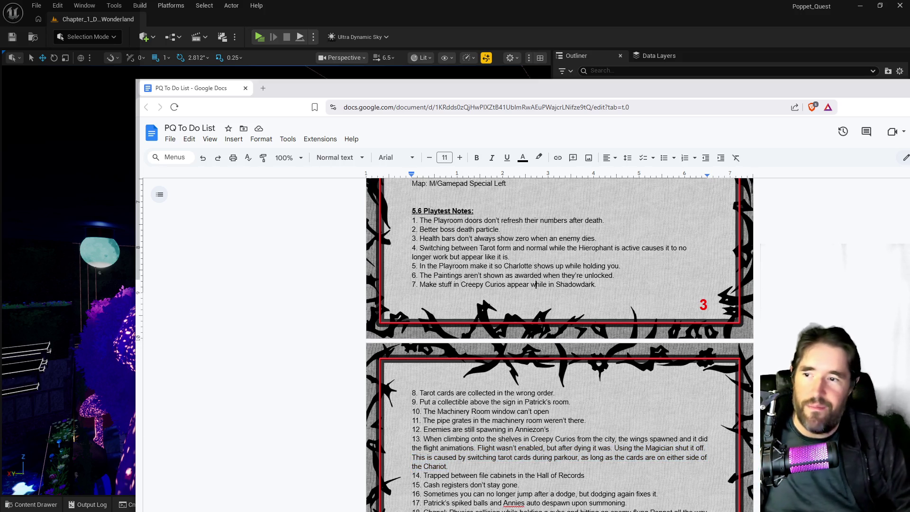
{"action": "scroll", "coordinate": [537, 269], "scroll_direction": "down", "scroll_amount": 3}
{"action": "scroll", "coordinate": [537, 269], "scroll_direction": "down", "scroll_amount": 2}
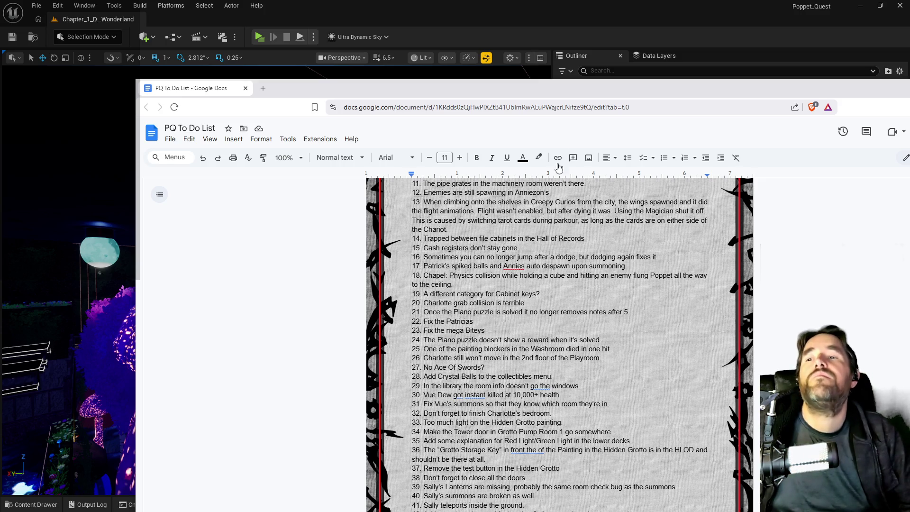
{"action": "left_click_drag", "start_coordinate": [613, 95], "coordinate": [670, 91]}
{"action": "key", "text": "alt+Tab"}
Load the DL_C3_Security data layer and select the red key actor in the corridor
{"action": "mouse_move", "coordinate": [242, 326]}
{"action": "left_mouse_down"}
{"action": "mouse_move", "coordinate": [308, 328]}
{"action": "mouse_move", "coordinate": [279, 322]}
{"action": "mouse_move", "coordinate": [280, 294]}
{"action": "mouse_move", "coordinate": [266, 284]}
{"action": "mouse_move", "coordinate": [246, 294]}
{"action": "mouse_move", "coordinate": [246, 314]}
{"action": "mouse_move", "coordinate": [270, 303]}
{"action": "left_mouse_up"}
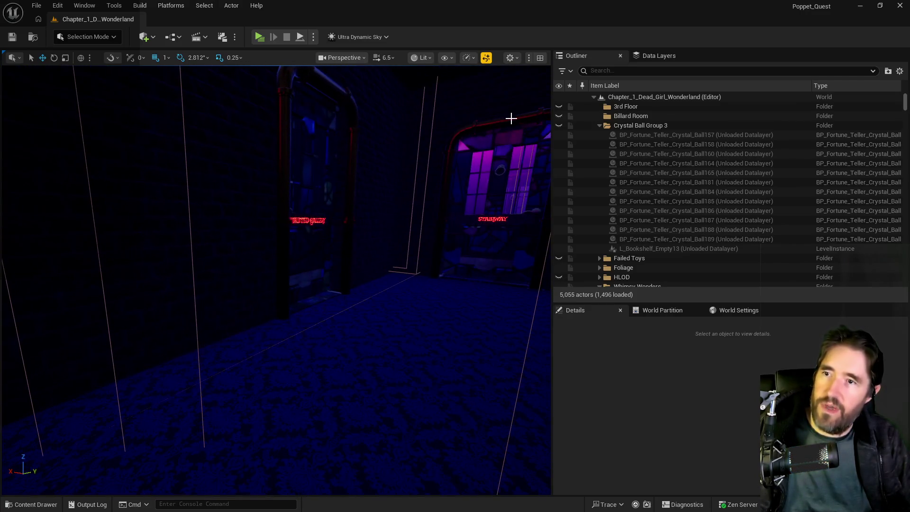
{"action": "left_click", "coordinate": [654, 58]}
{"action": "left_click", "coordinate": [646, 75]}
{"action": "type", "text": "sec"}
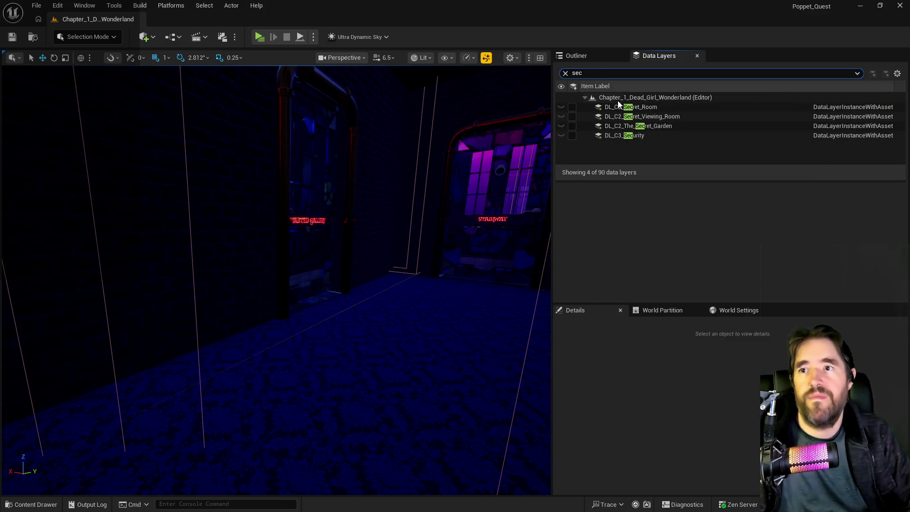
{"action": "left_click", "coordinate": [572, 135]}
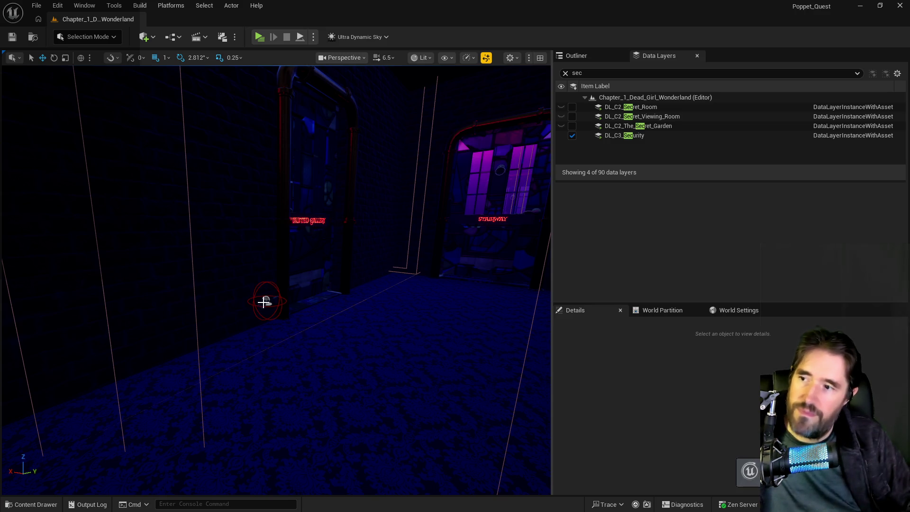
{"action": "left_click", "coordinate": [265, 304]}
Load DL_C3_The_Lobby and add the selected key to that data layer
{"action": "double_click", "coordinate": [577, 73]}
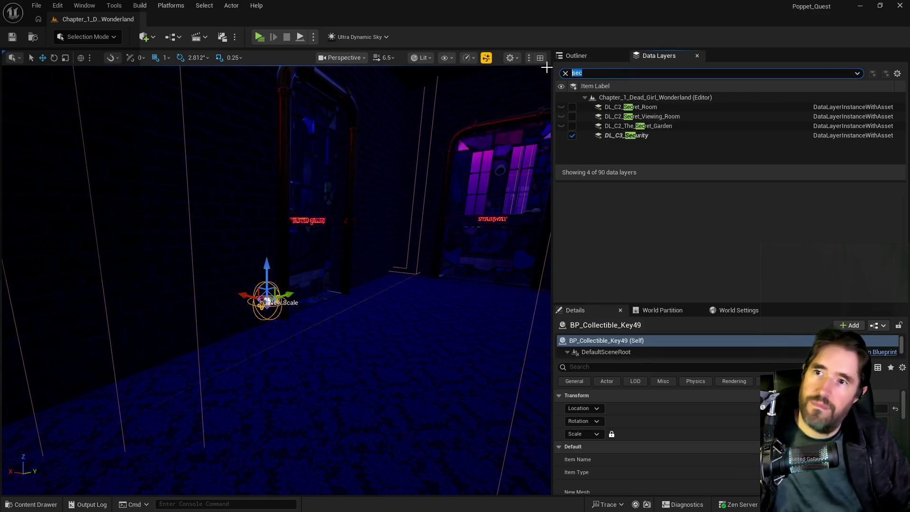
{"action": "type", "text": "the lob"}
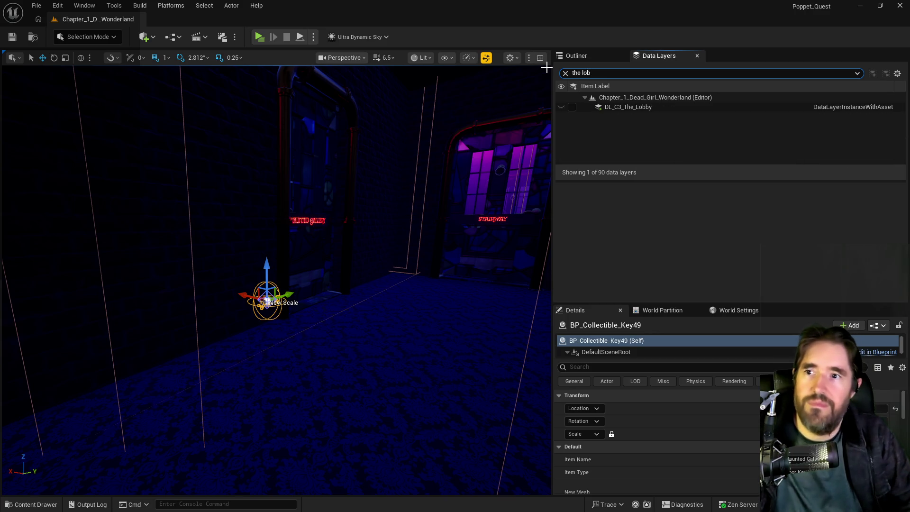
{"action": "left_click", "coordinate": [572, 106]}
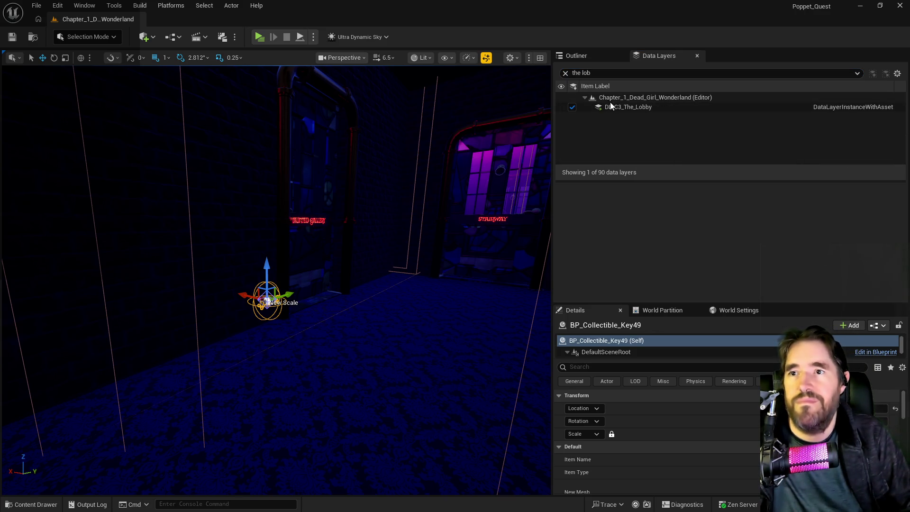
{"action": "left_click", "coordinate": [614, 108]}
{"action": "right_click", "coordinate": [614, 108]}
{"action": "left_click", "coordinate": [653, 196]}
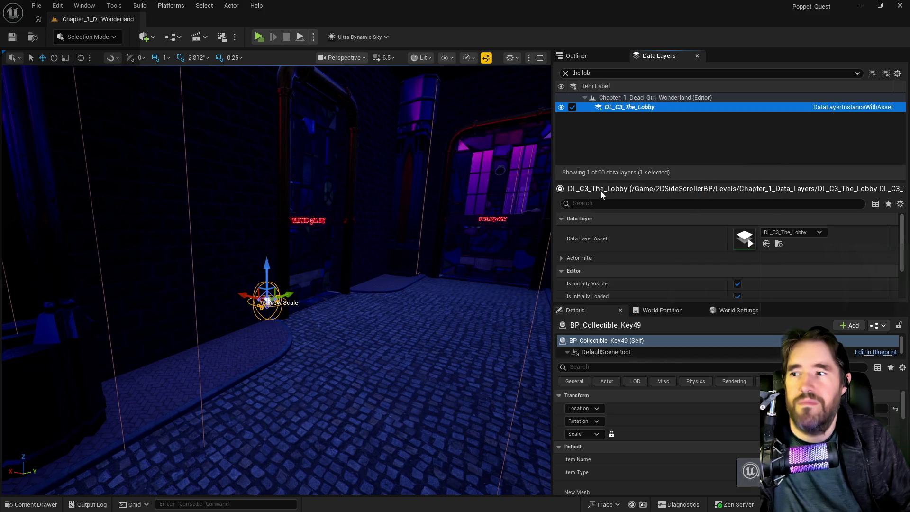
Remove the key from the DL_C3_Security data layer
{"action": "left_click", "coordinate": [564, 74]}
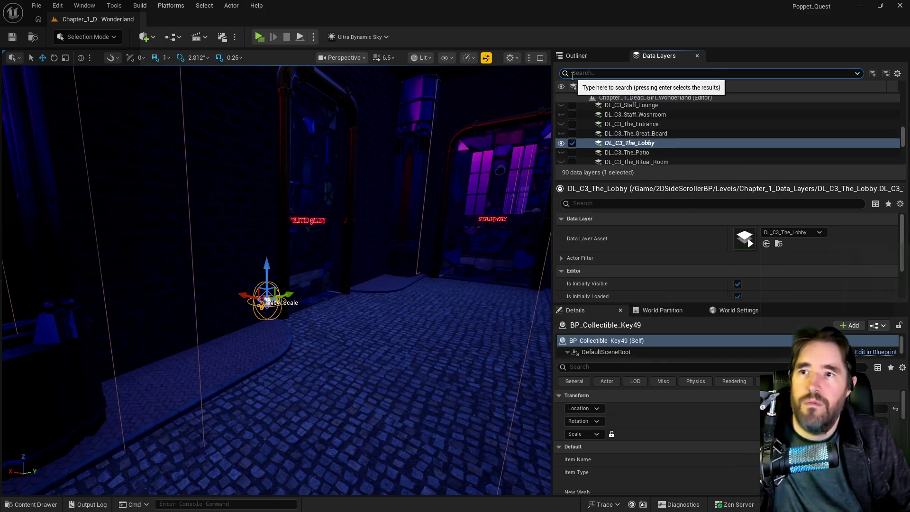
{"action": "type", "text": "sec"}
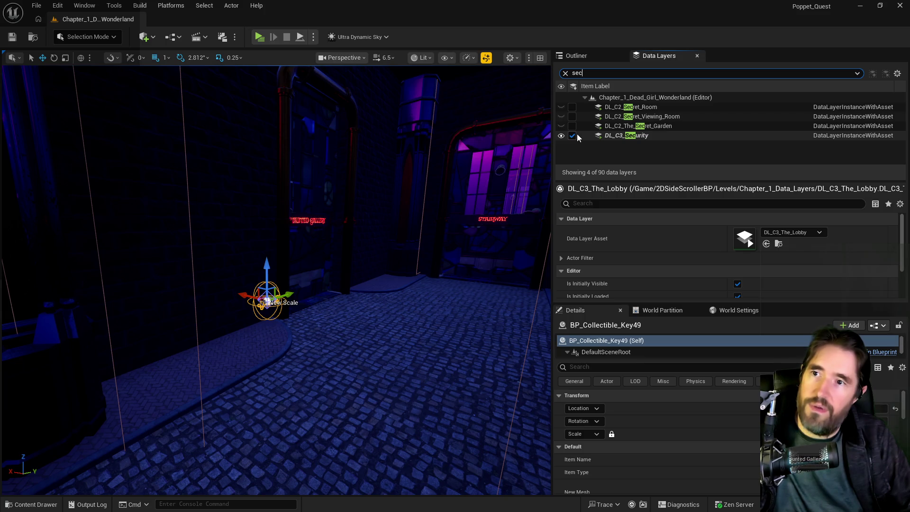
{"action": "left_click", "coordinate": [607, 135]}
{"action": "right_click", "coordinate": [607, 136]}
{"action": "left_click", "coordinate": [653, 232]}
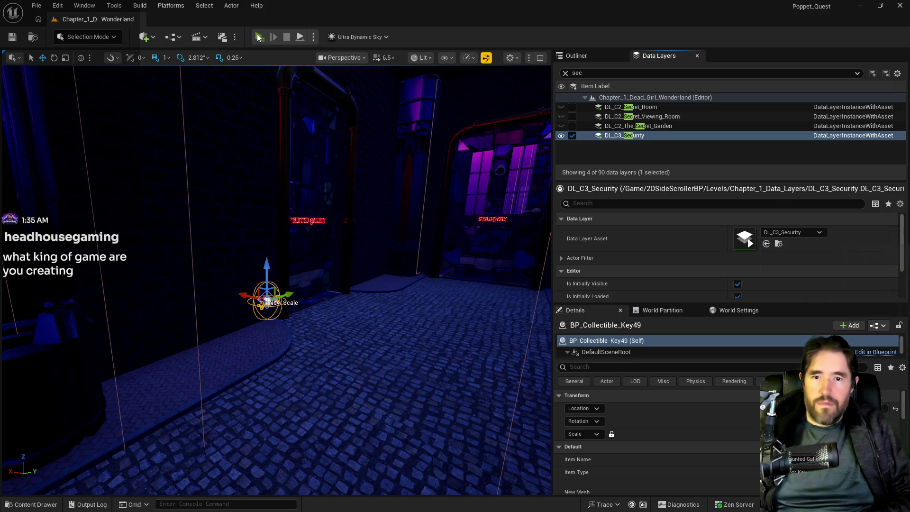
Launch Play In Editor and walk down the street, briefly checking the card inventory
{"action": "left_click", "coordinate": [258, 37]}
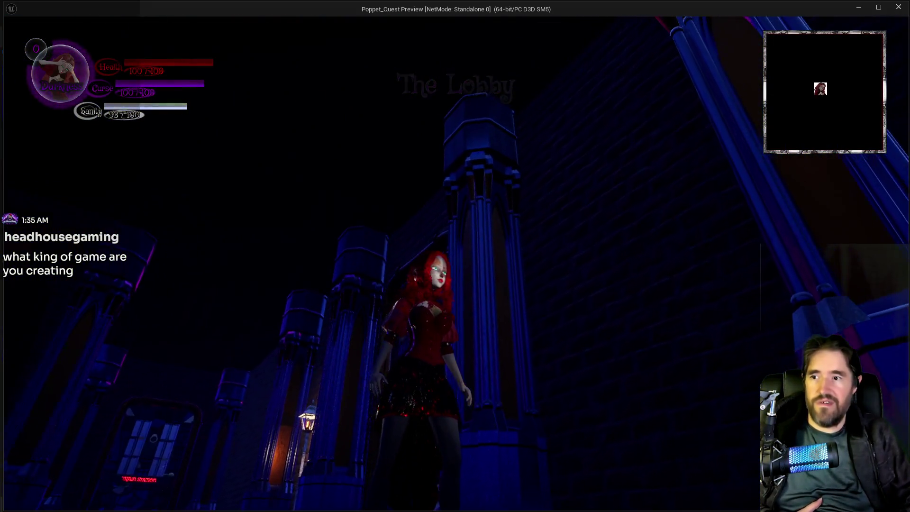
{"action": "key", "text": "w"}
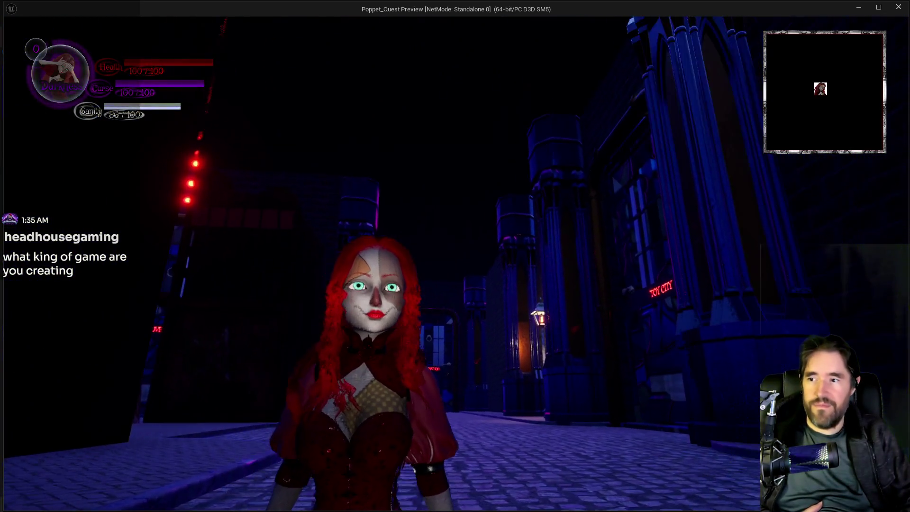
{"action": "key", "text": "w"}
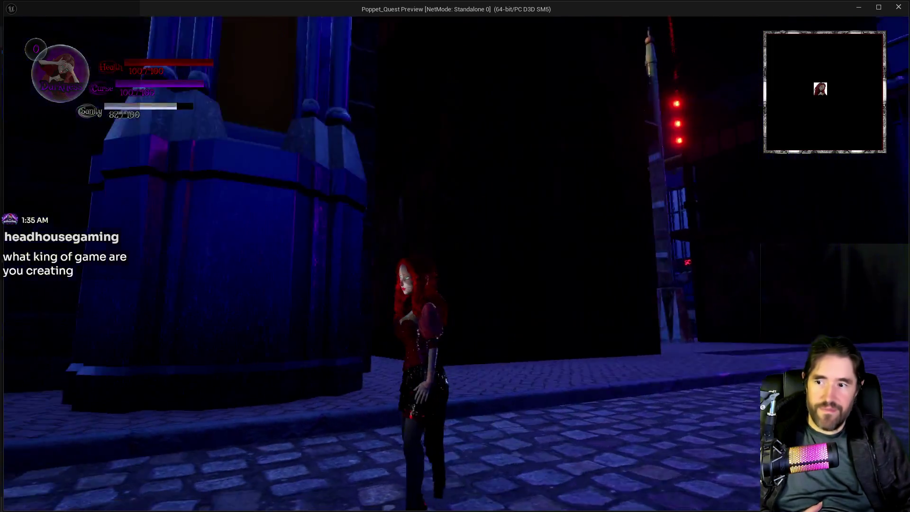
{"action": "key", "text": "w"}
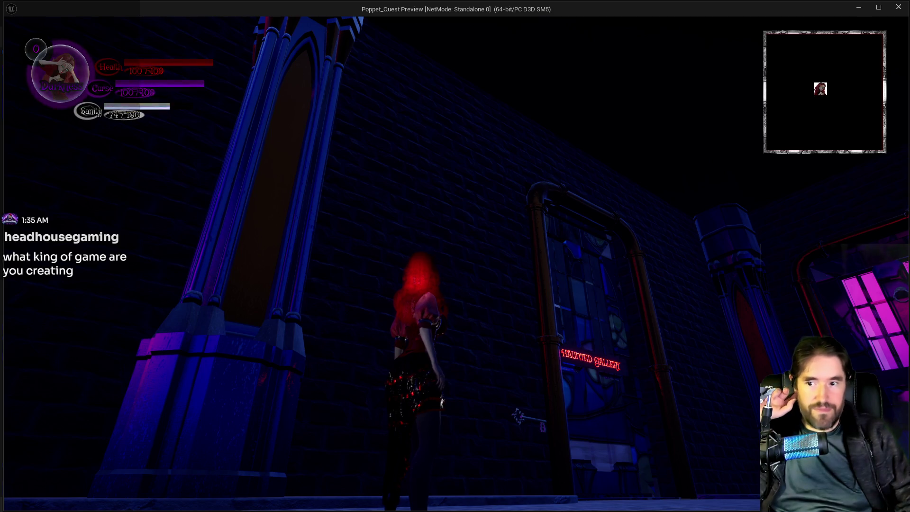
{"action": "key", "text": "w"}
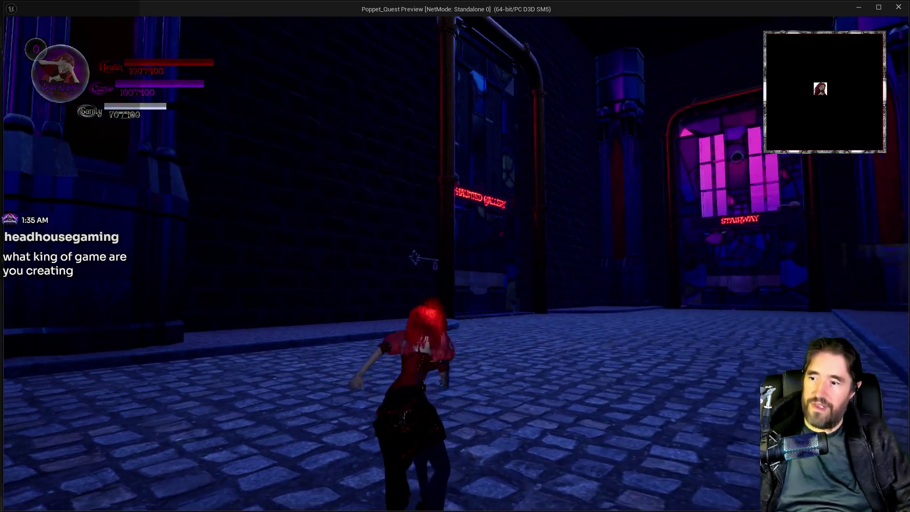
{"action": "key", "text": "Tab"}
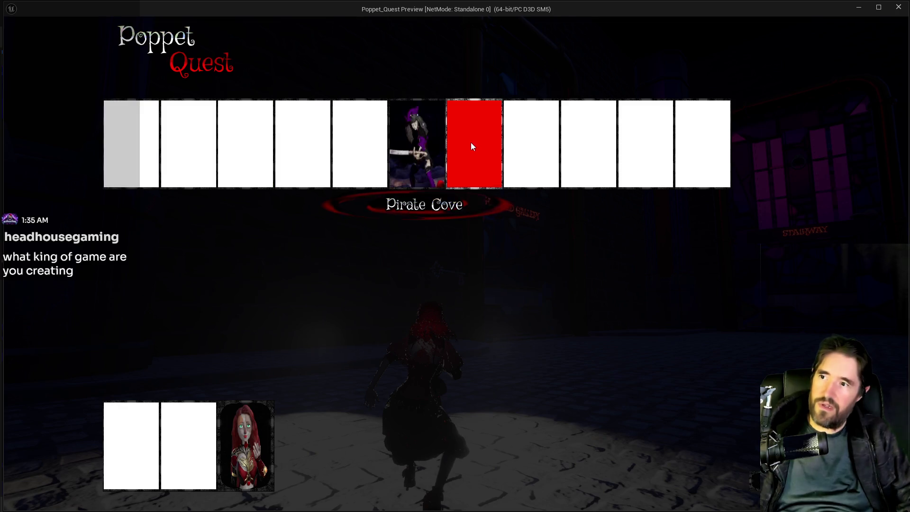
{"action": "key", "text": "Tab"}
Pick up the Haunted Gallery Key and use it on the Haunted Gallery door
{"action": "key", "text": "w"}
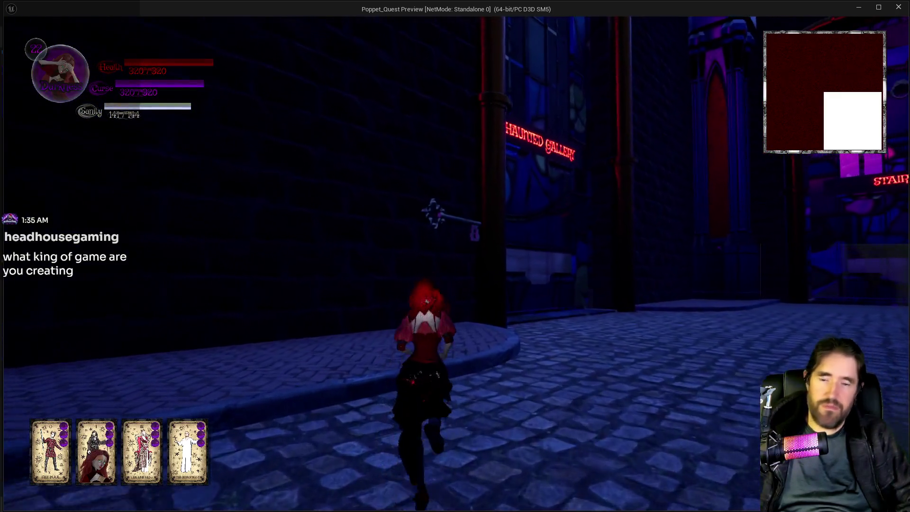
{"action": "key", "text": "w"}
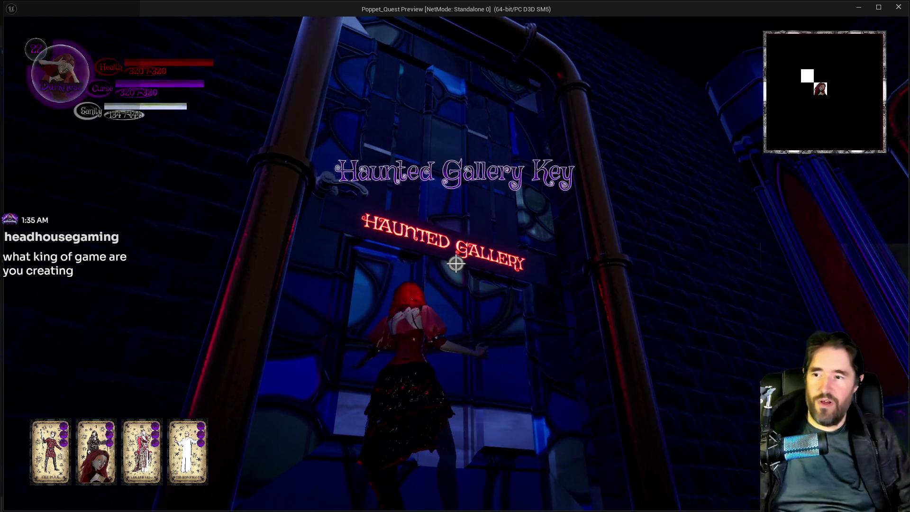
{"action": "key", "text": "s"}
{"action": "key", "text": "w"}
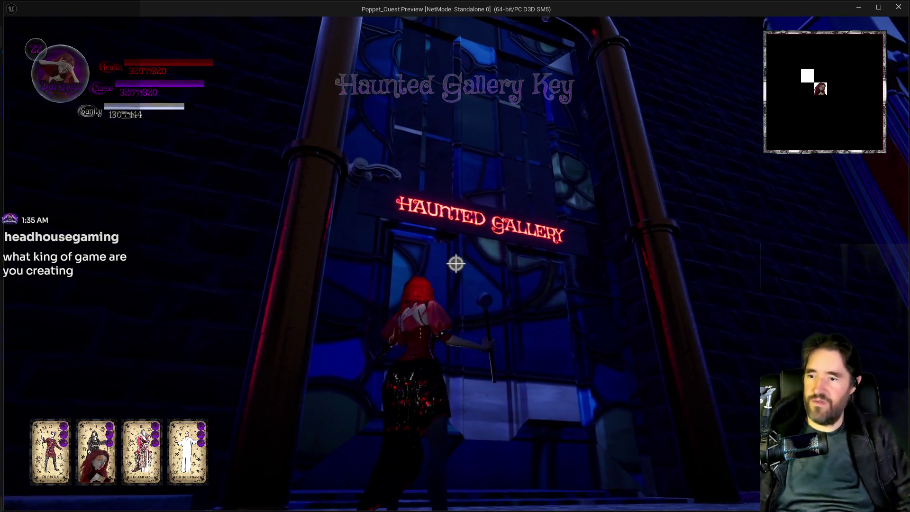
{"action": "key", "text": "space"}
Walk through the gallery corridor and along the street, then end the play session
{"action": "key", "text": "w"}
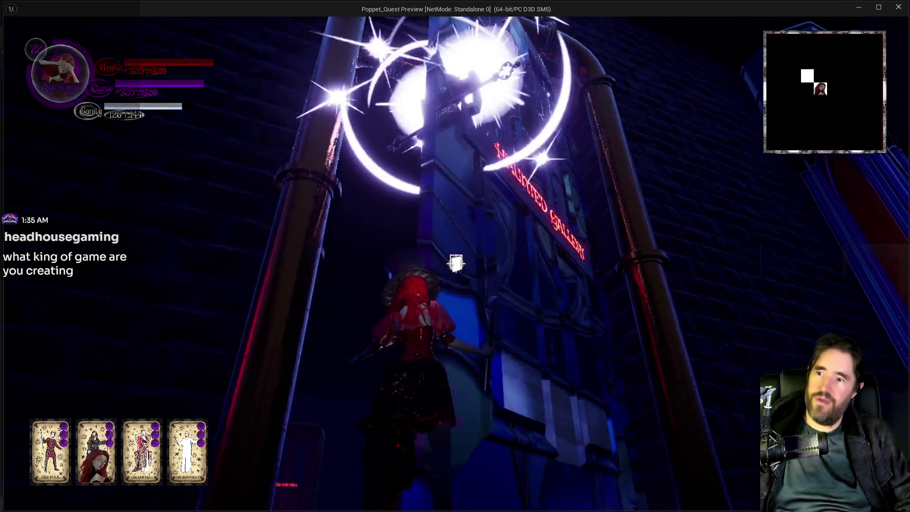
{"action": "key", "text": "w"}
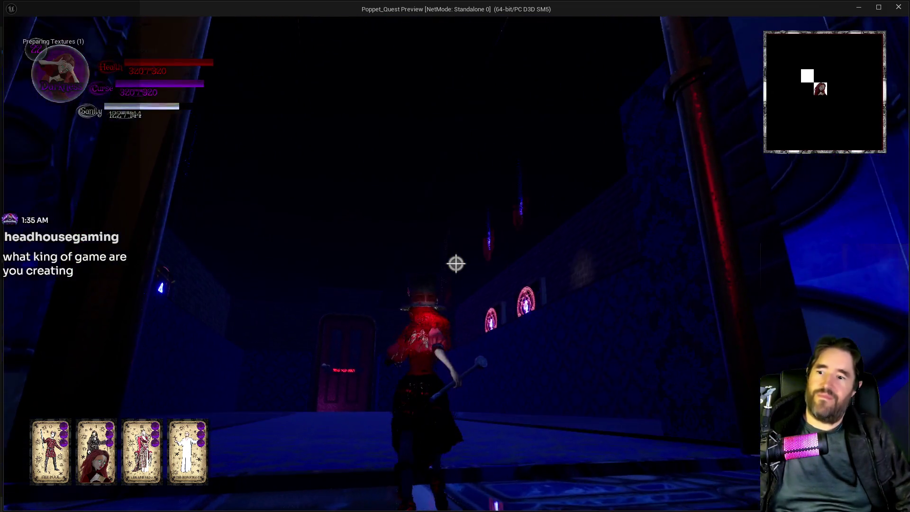
{"action": "key", "text": "w"}
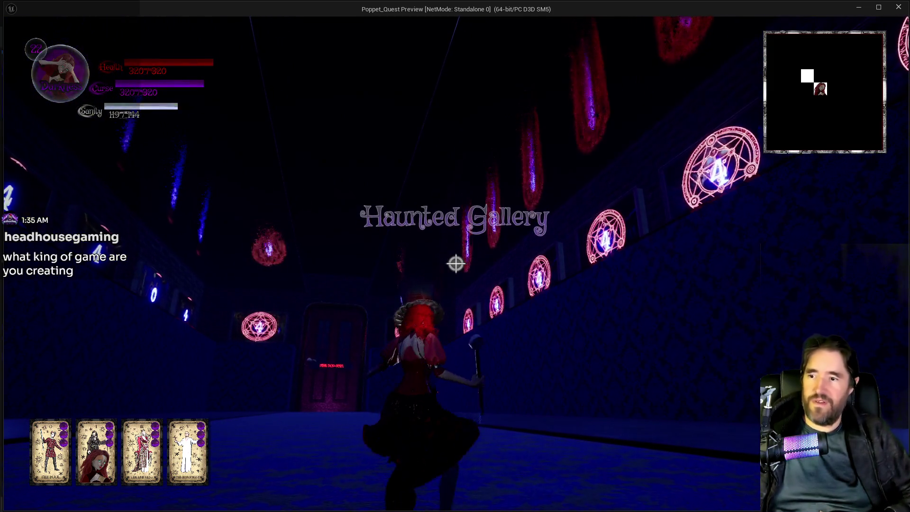
{"action": "key", "text": "w"}
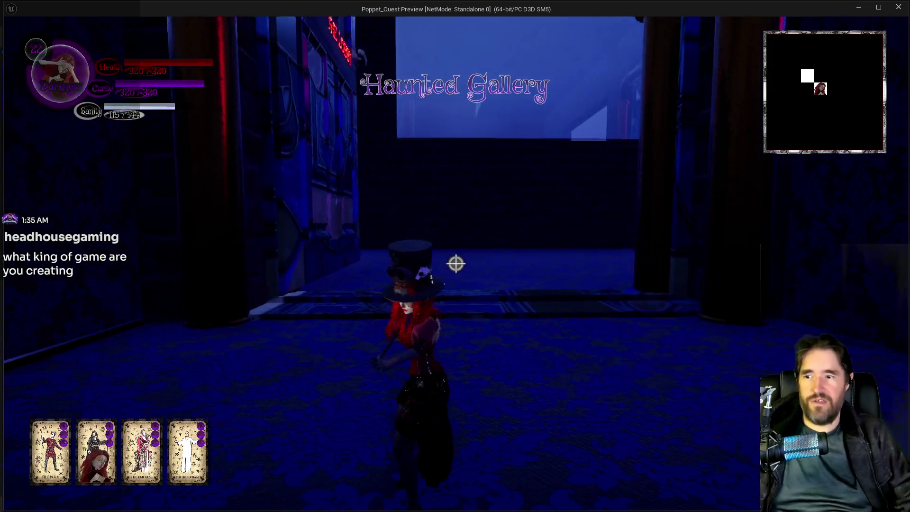
{"action": "key", "text": "w"}
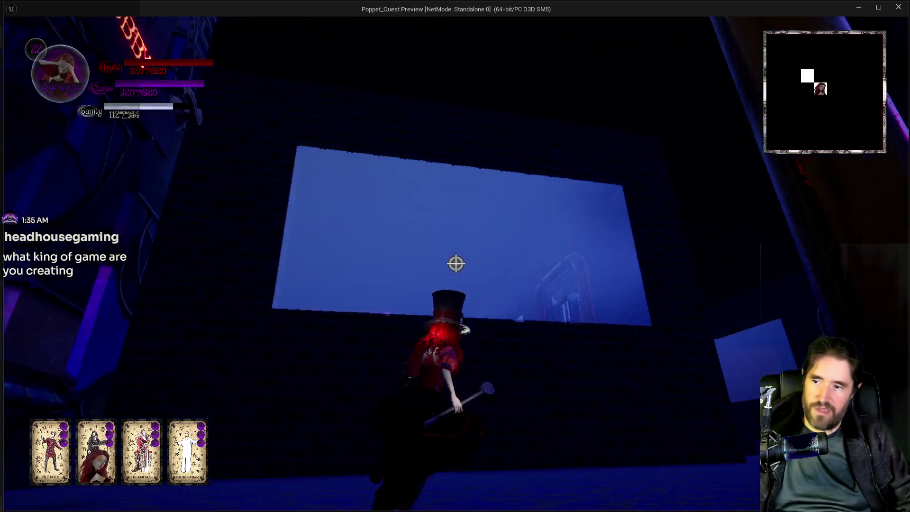
{"action": "key", "text": "w"}
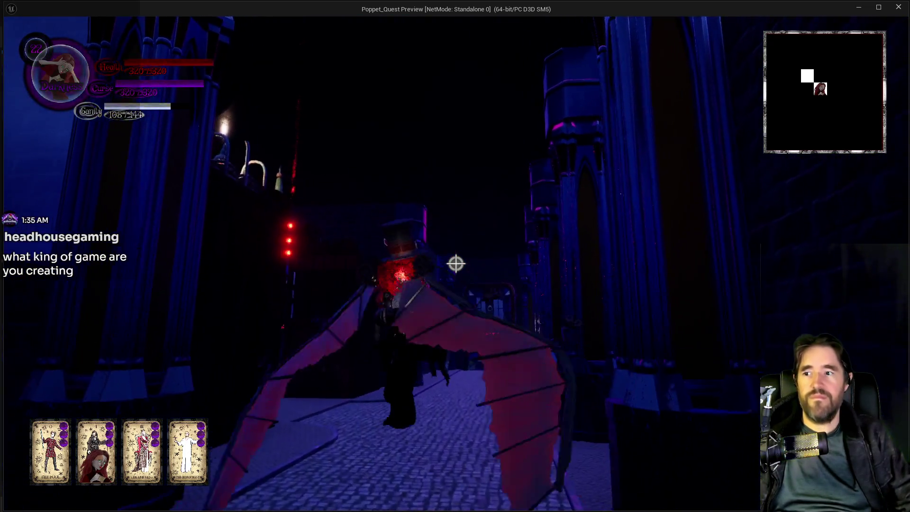
{"action": "key", "text": "w"}
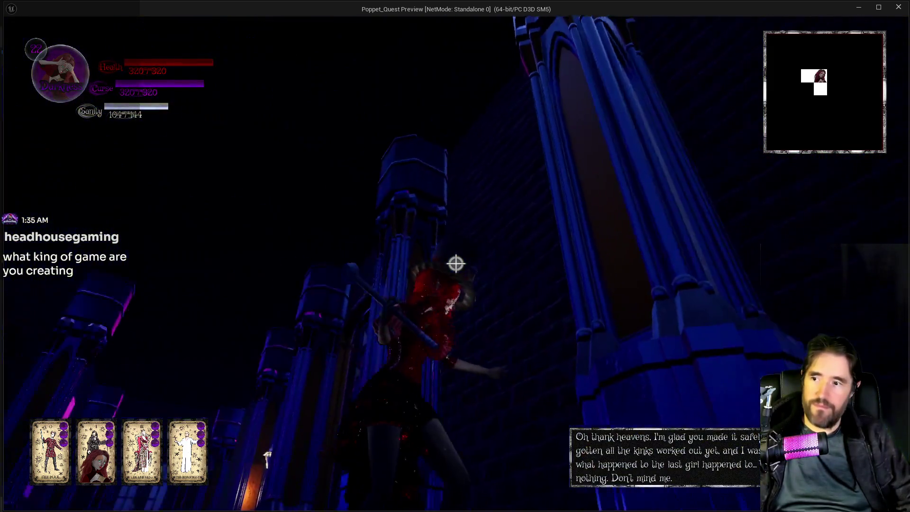
{"action": "key", "text": "w"}
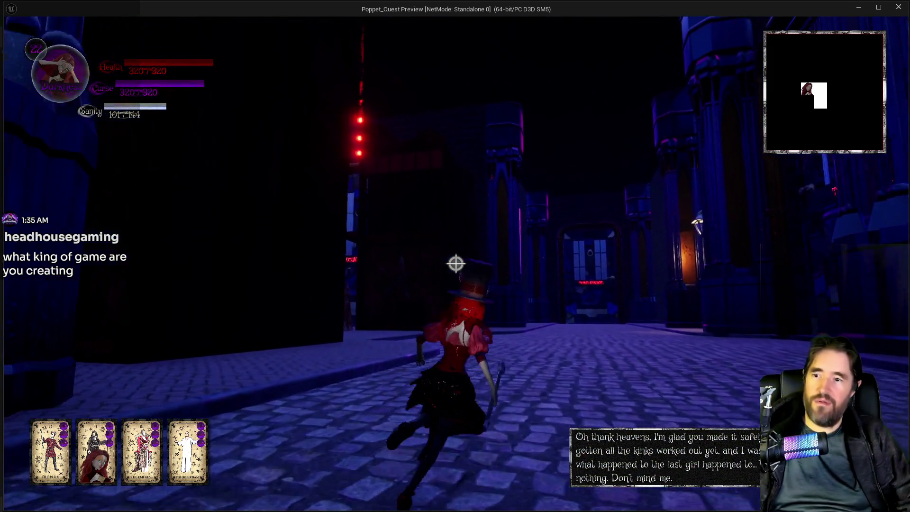
{"action": "key", "text": "w"}
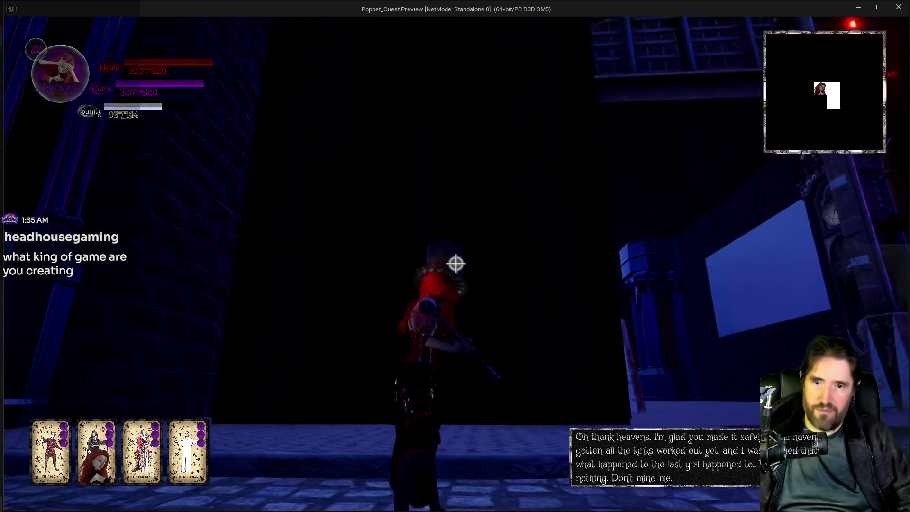
{"action": "key", "text": "alt+Tab"}
{"action": "key", "text": "Escape"}
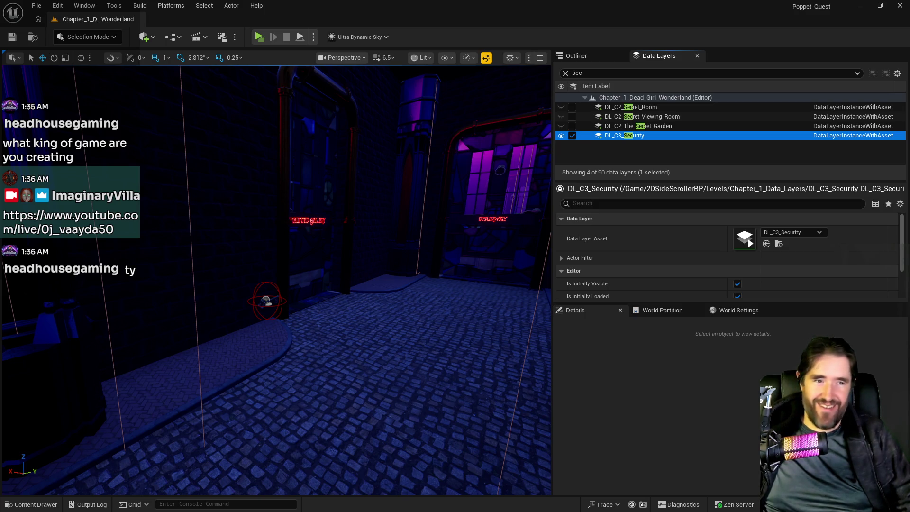
{"action": "key", "text": "alt+Tab"}
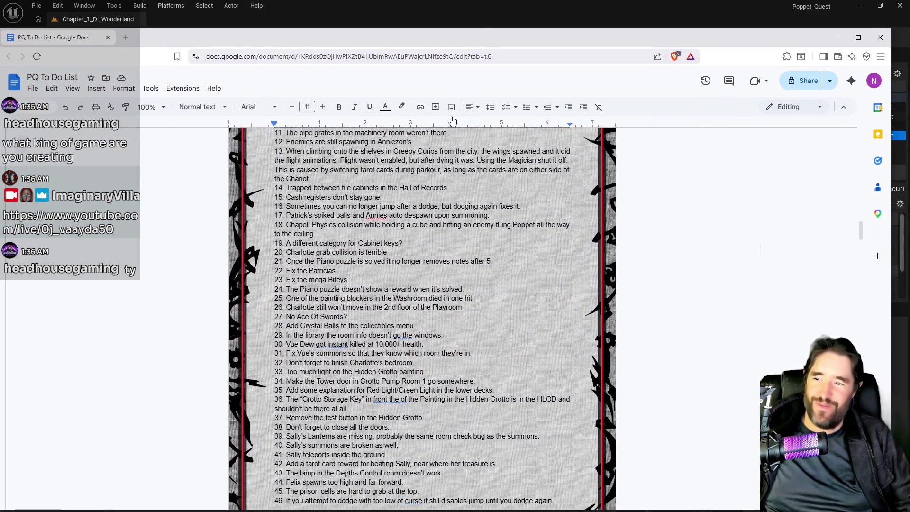
{"action": "scroll", "coordinate": [421, 317], "scroll_direction": "down", "scroll_amount": 13}
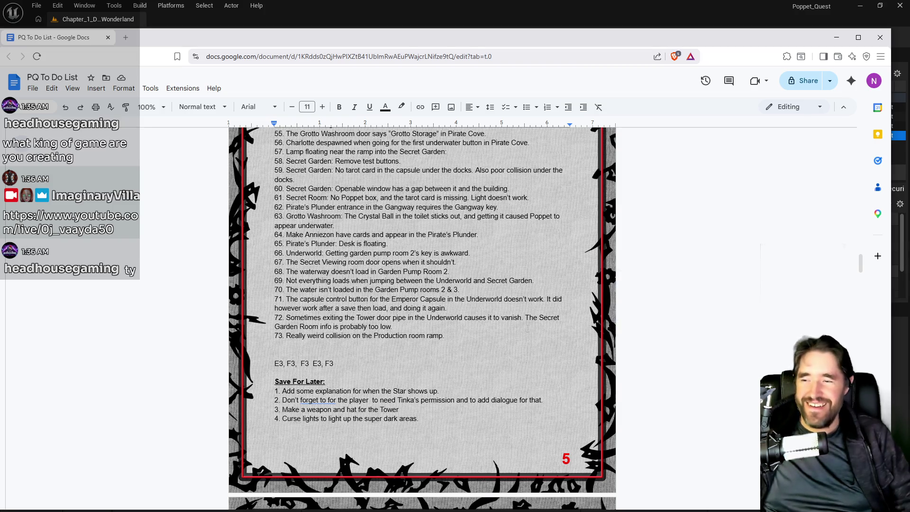
{"action": "scroll", "coordinate": [534, 312], "scroll_direction": "down", "scroll_amount": 3}
{"action": "scroll", "coordinate": [533, 312], "scroll_direction": "up", "scroll_amount": 3}
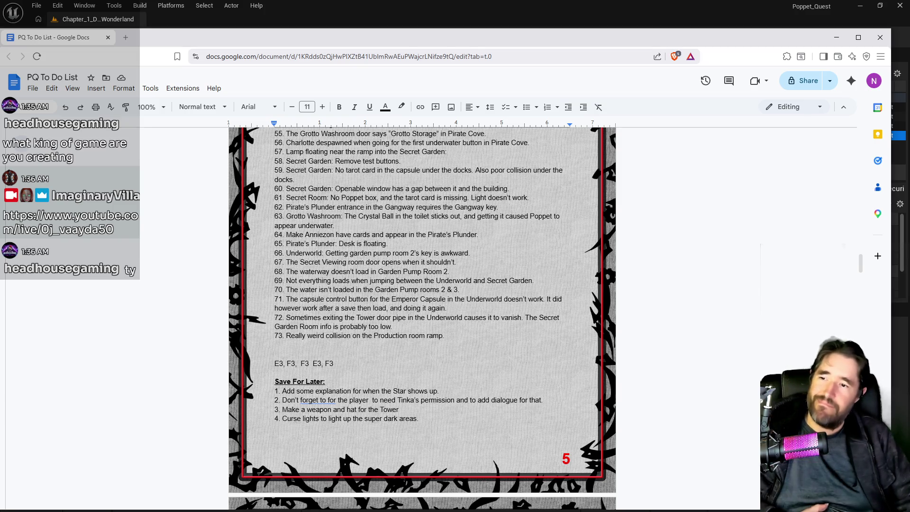
{"action": "key", "text": "alt+Tab"}
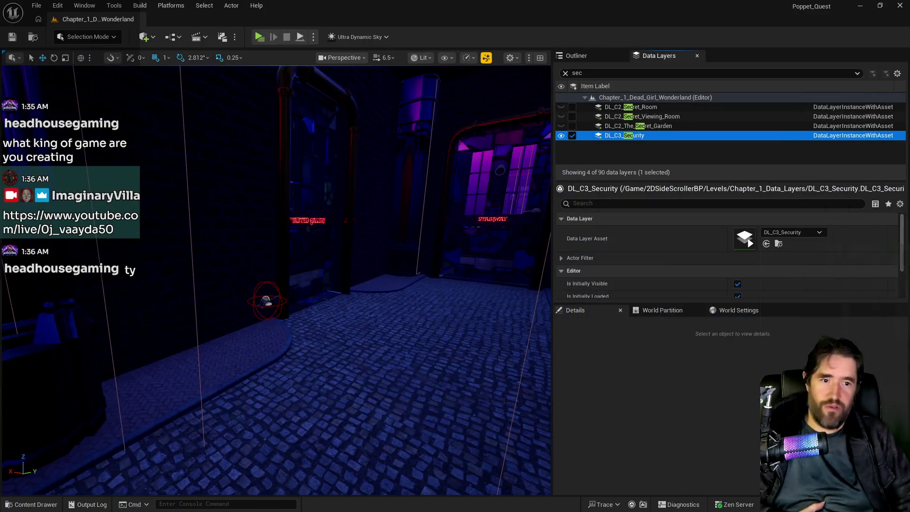
{"action": "key", "text": "alt+Tab"}
{"action": "scroll", "coordinate": [531, 332], "scroll_direction": "up", "scroll_amount": 10}
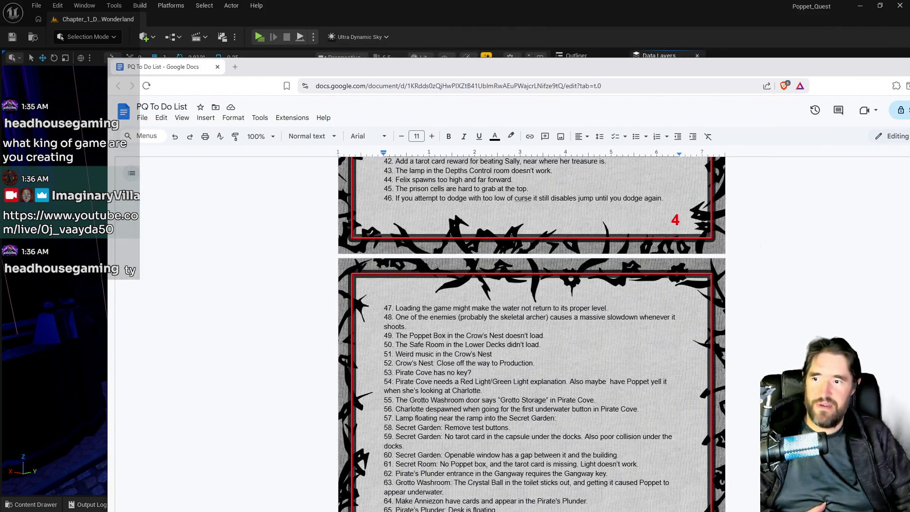
{"action": "scroll", "coordinate": [465, 295], "scroll_direction": "up", "scroll_amount": 4}
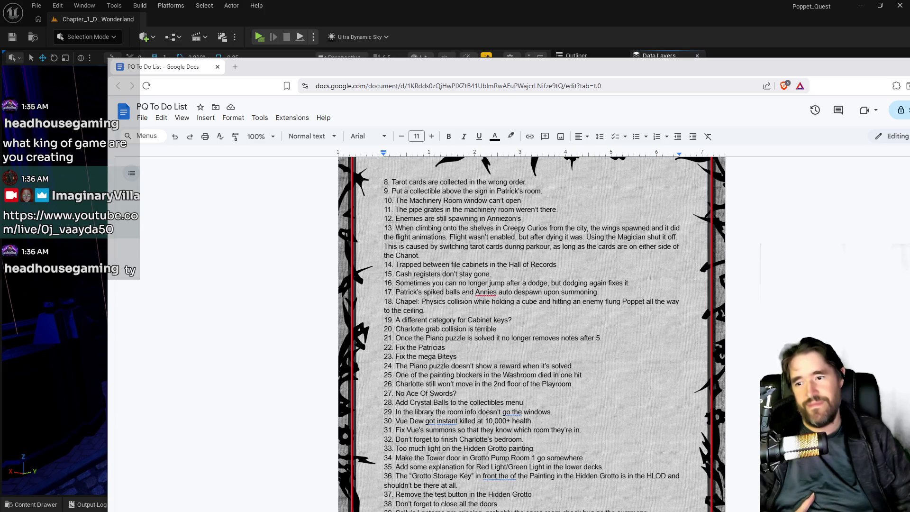
{"action": "scroll", "coordinate": [465, 295], "scroll_direction": "down", "scroll_amount": 5}
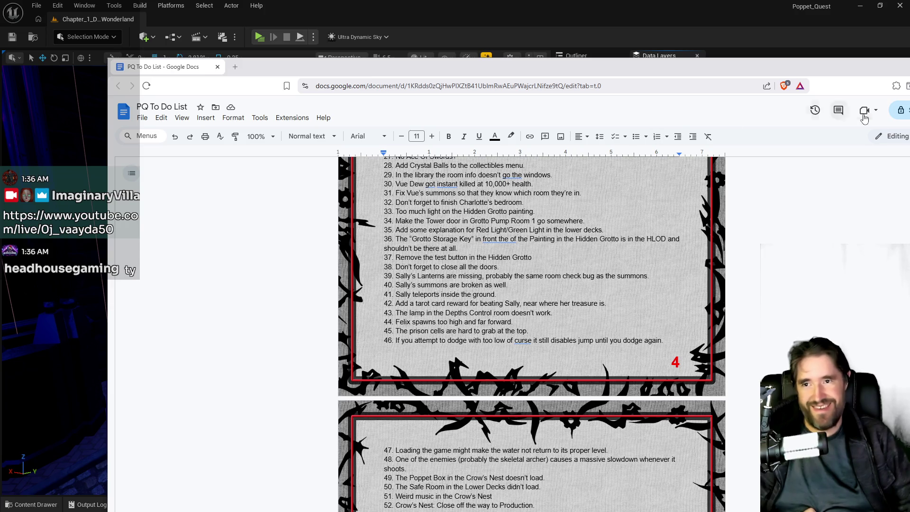
{"action": "key", "text": "super+Down"}
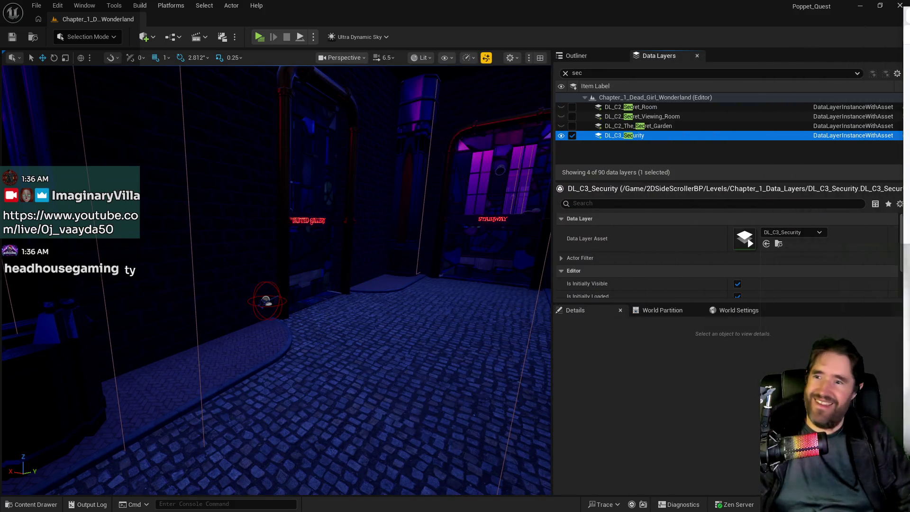
Load DL_C2_Hidden_Grotto via a 'hid' search, view the grotto garden, then search 'depth'
{"action": "mouse_move", "coordinate": [139, 427]}
{"action": "left_mouse_down"}
{"action": "mouse_move", "coordinate": [151, 322]}
{"action": "mouse_move", "coordinate": [140, 427]}
{"action": "mouse_move", "coordinate": [265, 383]}
{"action": "mouse_move", "coordinate": [258, 374]}
{"action": "mouse_move", "coordinate": [266, 362]}
{"action": "mouse_move", "coordinate": [294, 353]}
{"action": "left_mouse_up"}
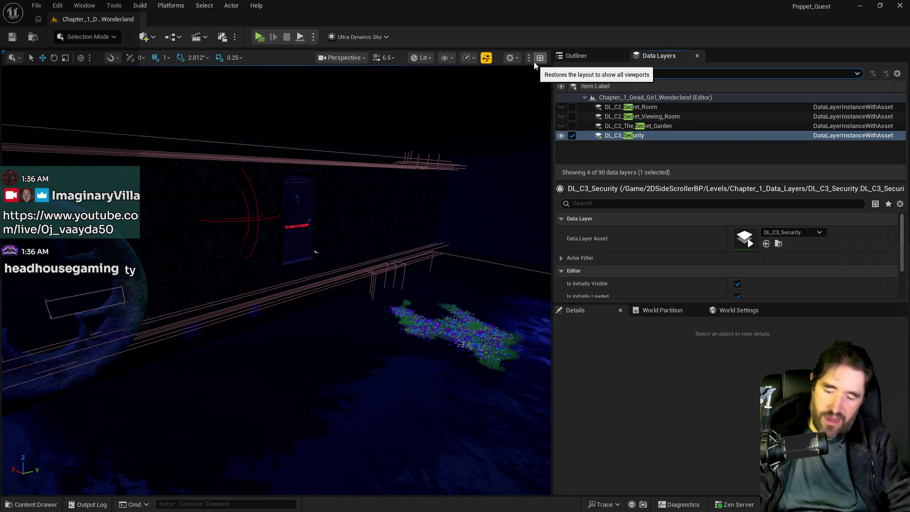
{"action": "type", "text": "hid"}
{"action": "left_click", "coordinate": [571, 107]}
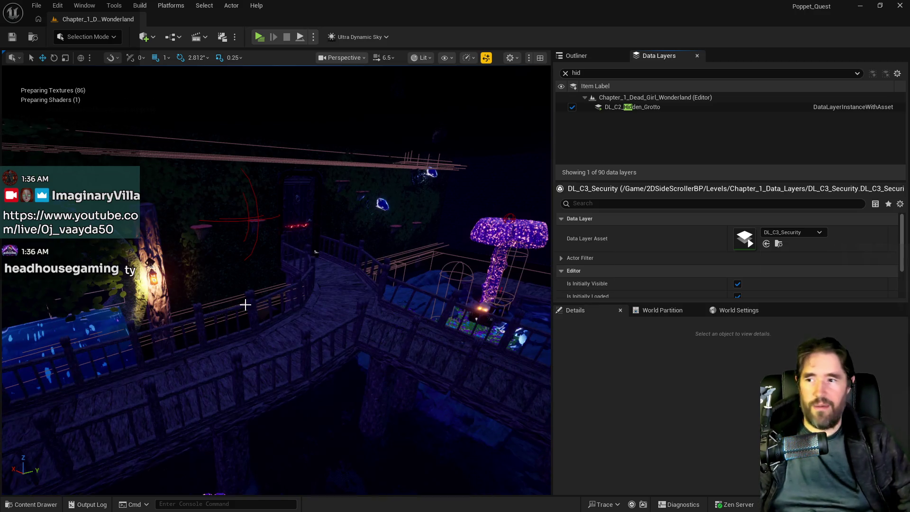
{"action": "left_click_drag", "start_coordinate": [265, 352], "coordinate": [265, 352]}
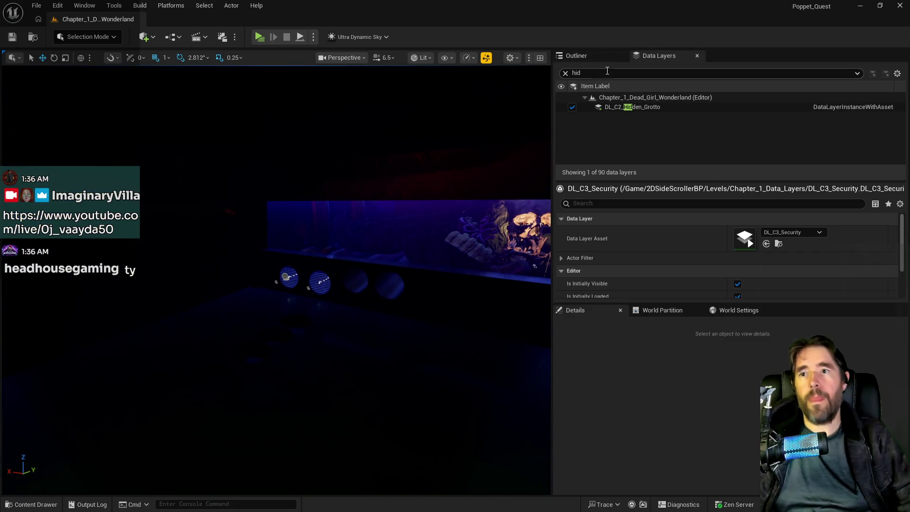
{"action": "key", "text": "BackSpace"}
{"action": "key", "text": "BackSpace"}
{"action": "key", "text": "BackSpace"}
{"action": "type", "text": "depth"}
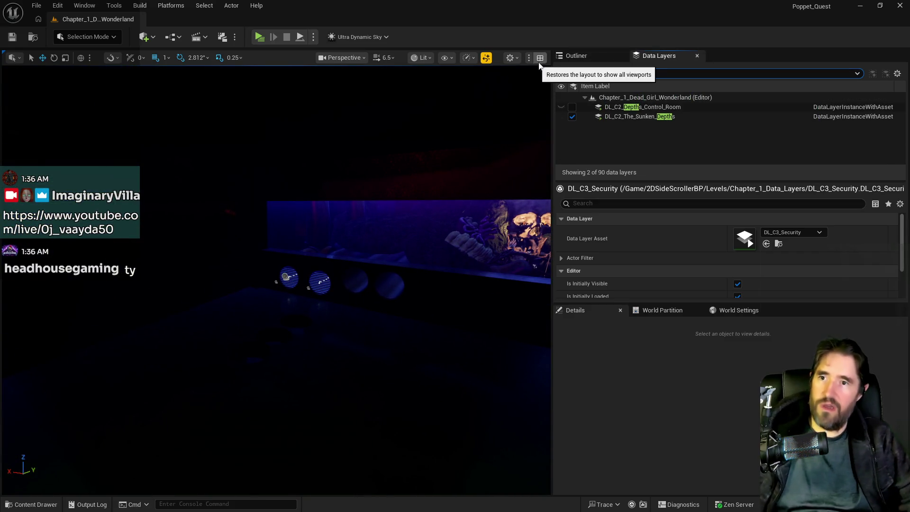
Load DL_C2_Depths_Control_Room and select the steampunk lamp on the shelf
{"action": "left_click", "coordinate": [572, 107]}
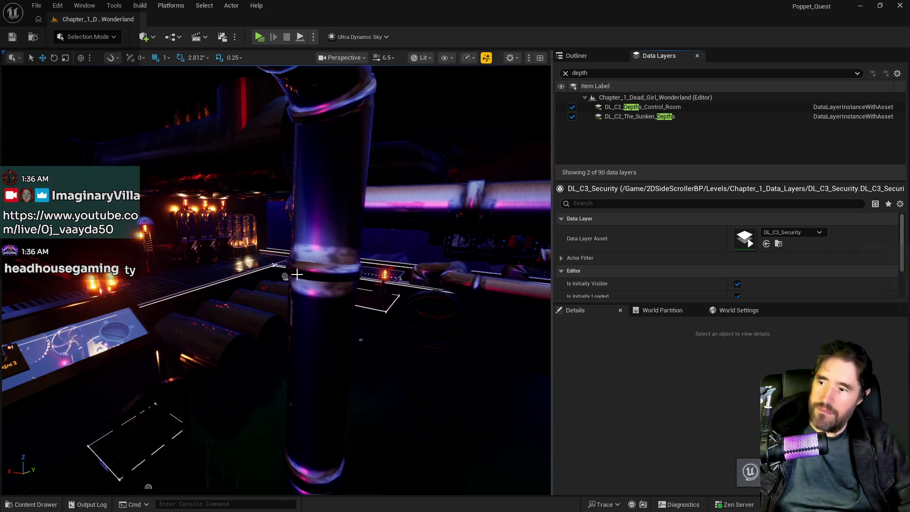
{"action": "left_click_drag", "start_coordinate": [297, 274], "coordinate": [251, 291]}
{"action": "left_click", "coordinate": [259, 324]}
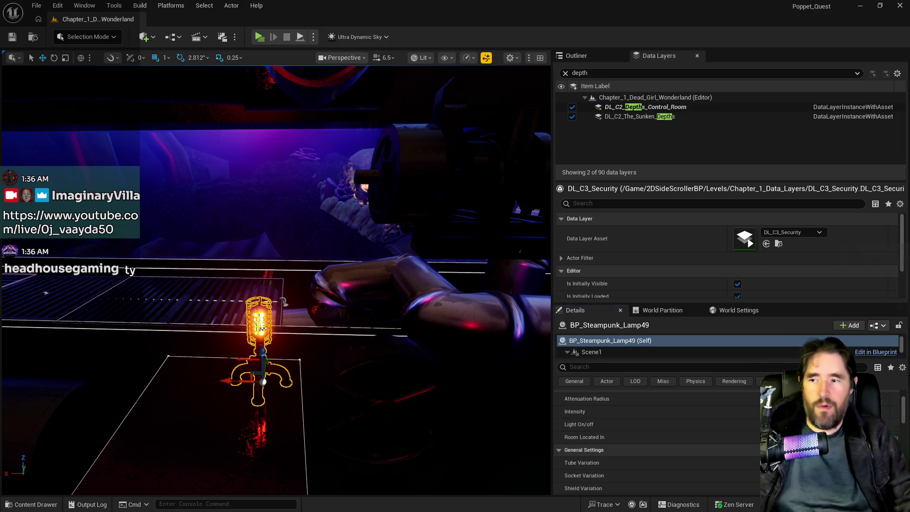
Inspect the control desk, selecting the room-info actor, lamp, table and middle pump tube
{"action": "key", "text": "1"}
{"action": "key", "text": "2"}
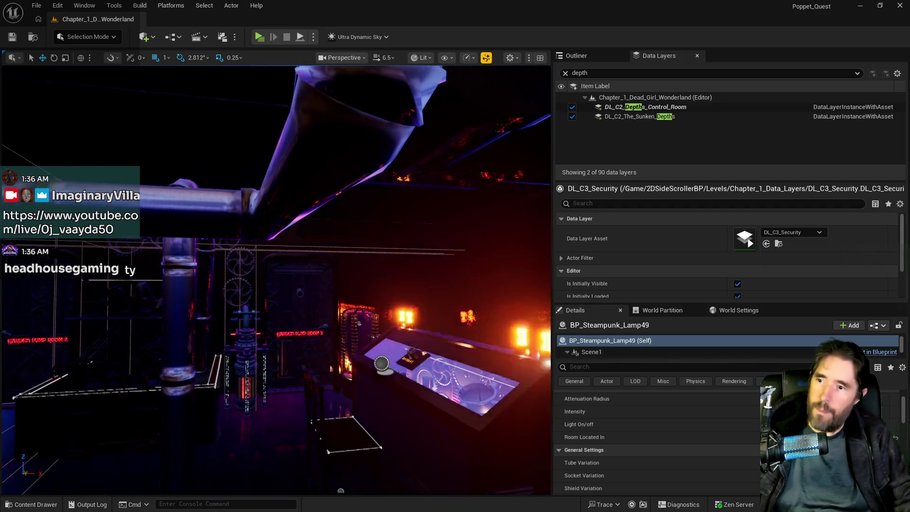
{"action": "left_click", "coordinate": [376, 363]}
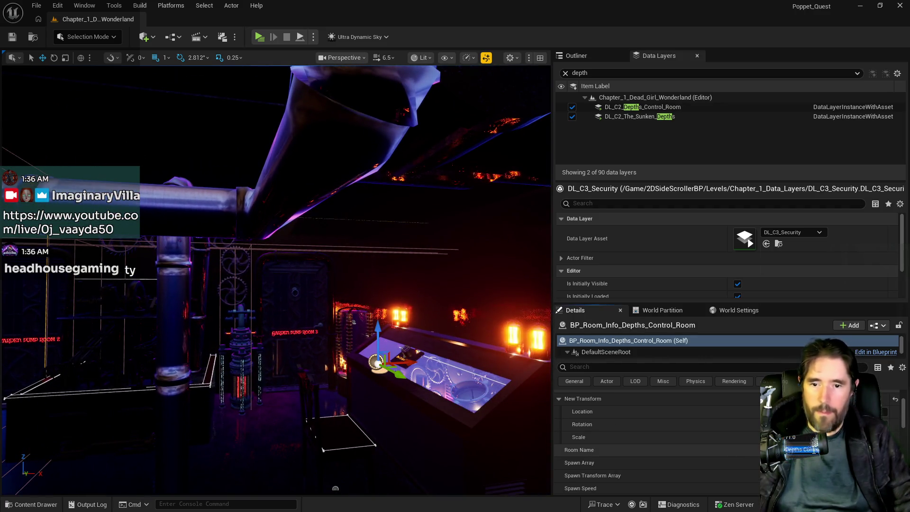
{"action": "key", "text": "3"}
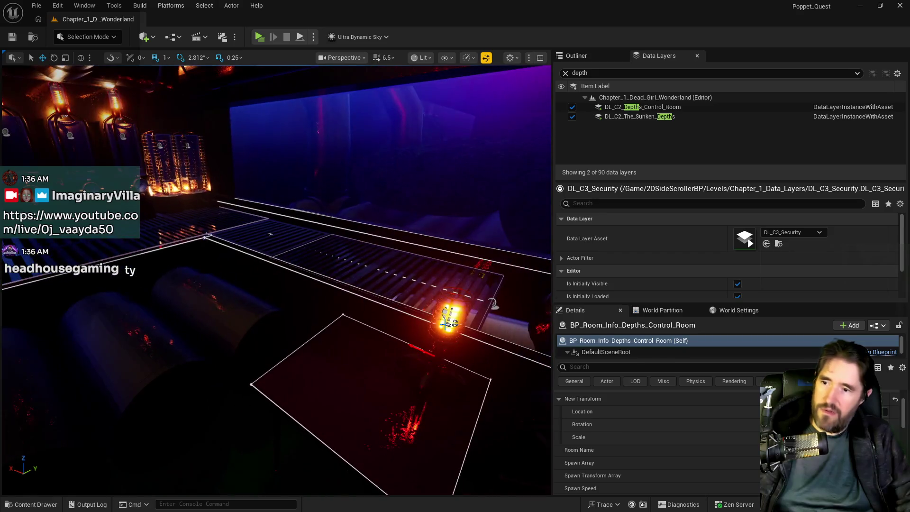
{"action": "left_click", "coordinate": [450, 320]}
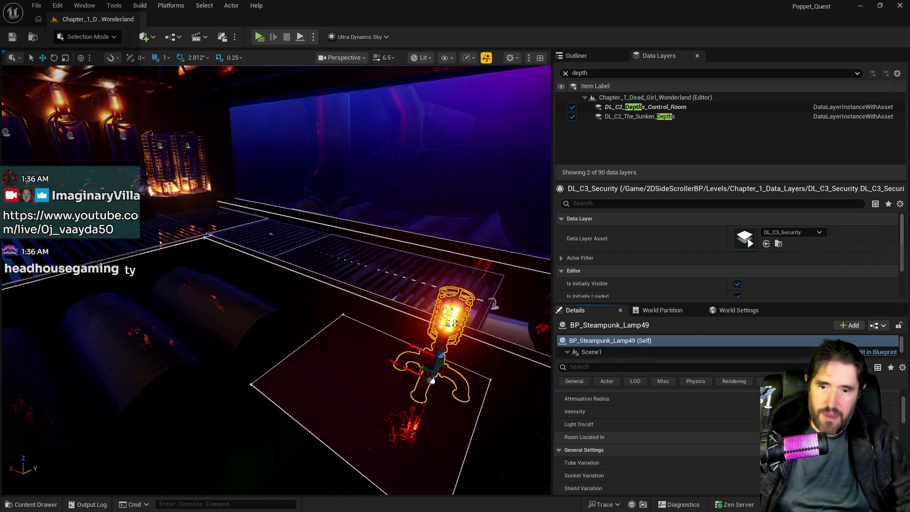
{"action": "left_click_drag", "start_coordinate": [361, 365], "coordinate": [353, 357]}
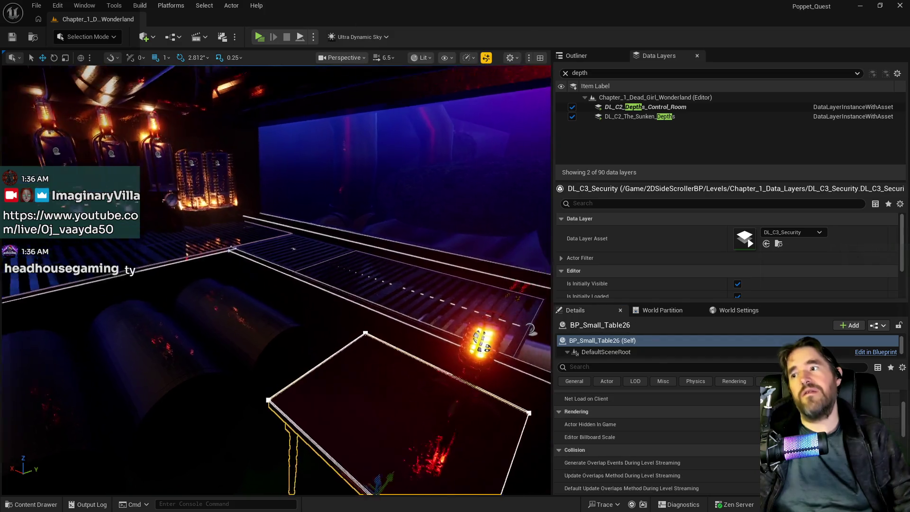
{"action": "left_click_drag", "start_coordinate": [290, 308], "coordinate": [290, 308]}
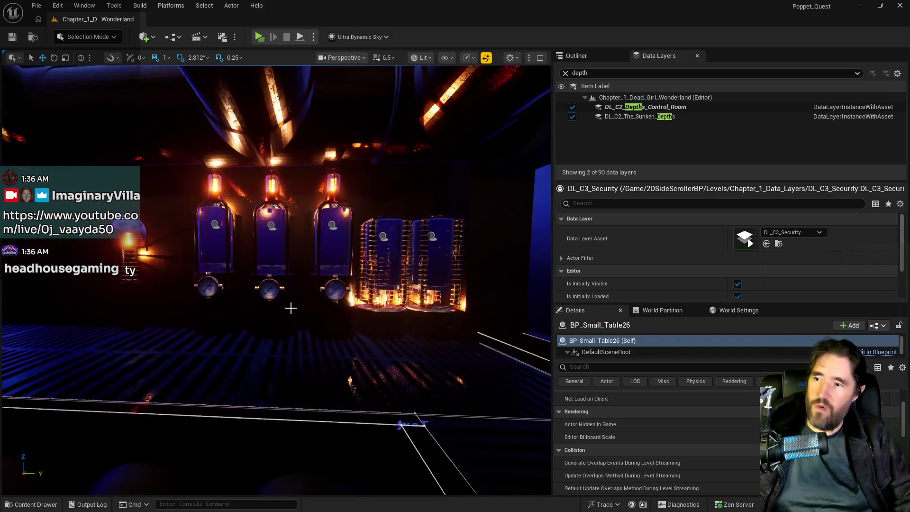
{"action": "left_click", "coordinate": [290, 308]}
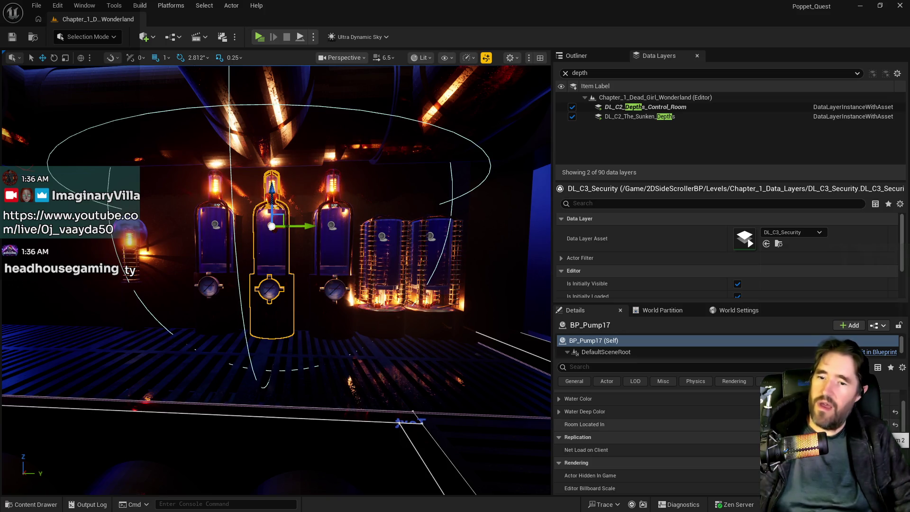
Select the three pump tubes, leaving both cage tanks out of the selection
{"action": "left_click", "coordinate": [238, 311], "text": "ctrl"}
{"action": "left_click", "coordinate": [330, 320], "text": "ctrl"}
{"action": "left_click", "coordinate": [381, 321], "text": "ctrl"}
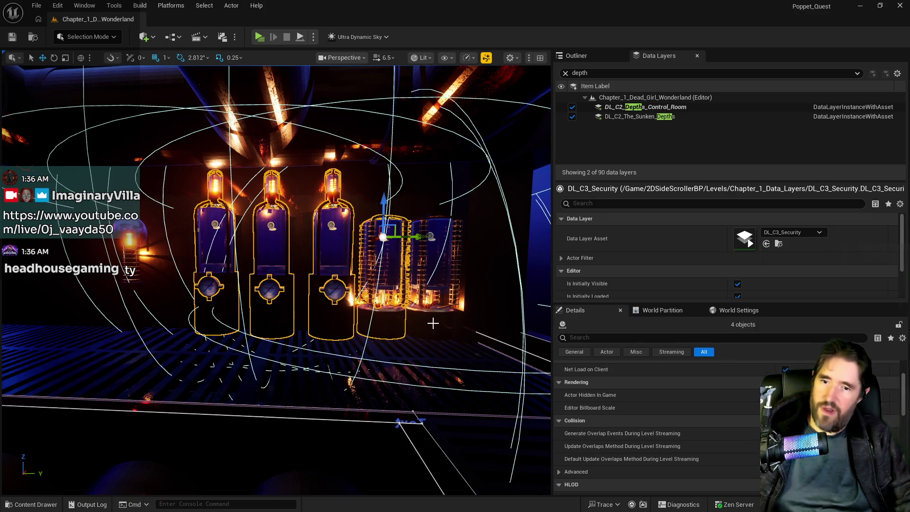
{"action": "left_click", "coordinate": [438, 323], "text": "ctrl"}
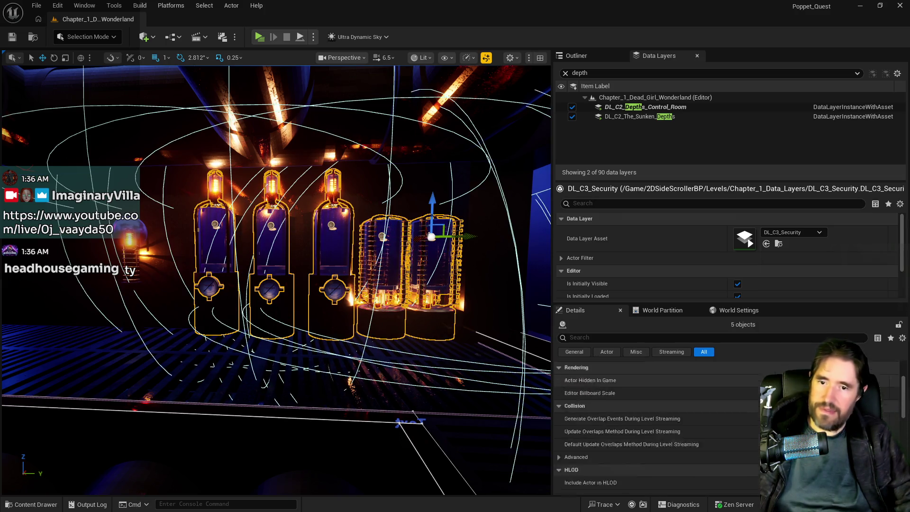
{"action": "left_click", "coordinate": [436, 322], "text": "ctrl"}
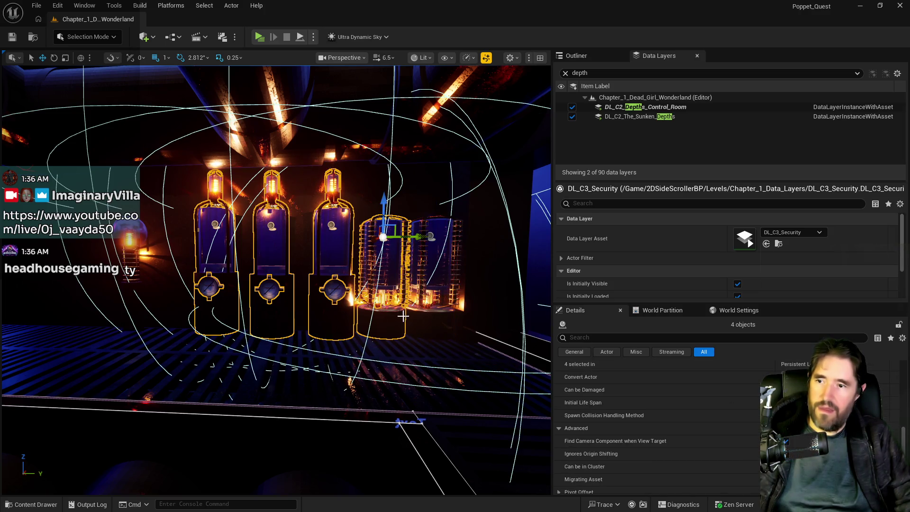
{"action": "left_click", "coordinate": [384, 322], "text": "ctrl"}
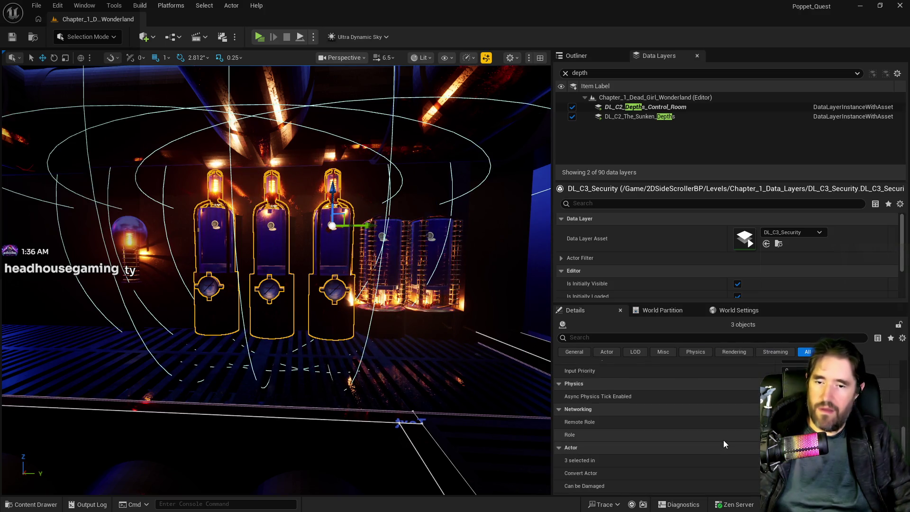
Enlarge the data layer details area and return to the Outliner actor list
{"action": "scroll", "coordinate": [723, 440], "scroll_direction": "up", "scroll_amount": 10}
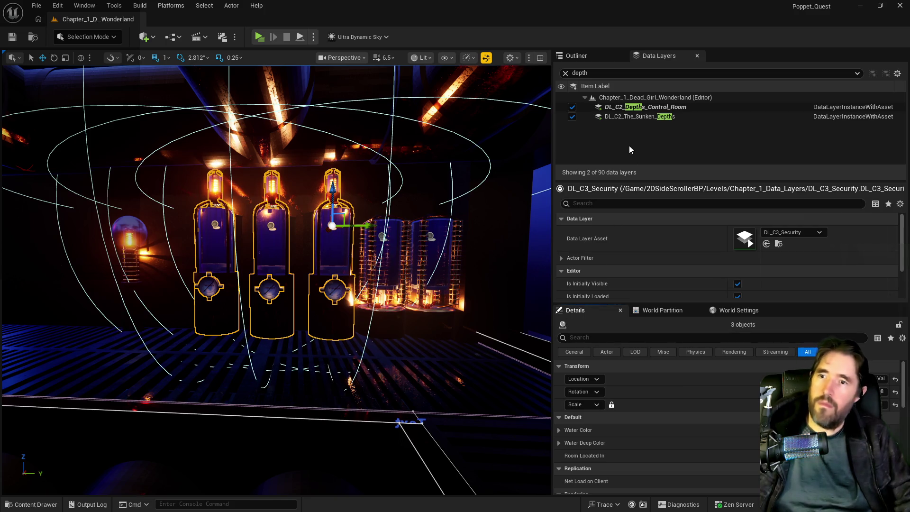
{"action": "scroll", "coordinate": [601, 271], "scroll_direction": "down", "scroll_amount": 1}
{"action": "scroll", "coordinate": [601, 271], "scroll_direction": "down", "scroll_amount": 2}
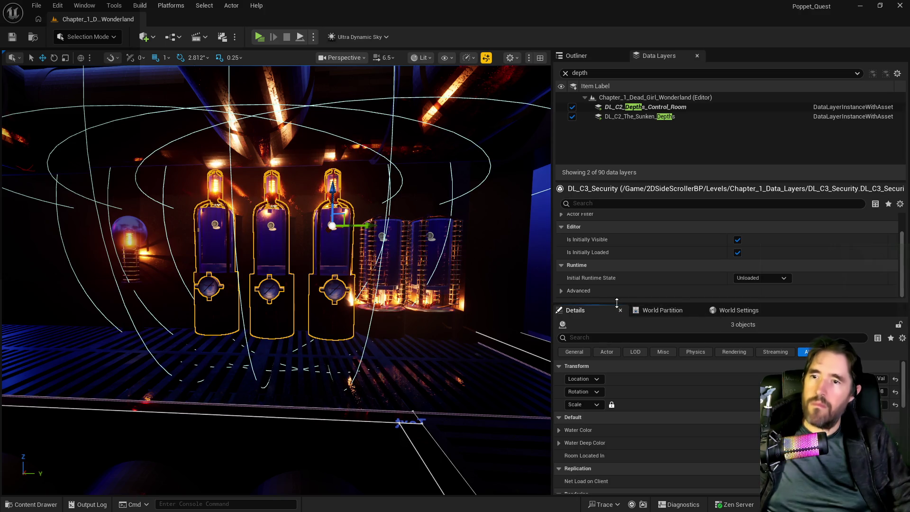
{"action": "left_click_drag", "start_coordinate": [616, 302], "coordinate": [618, 340]}
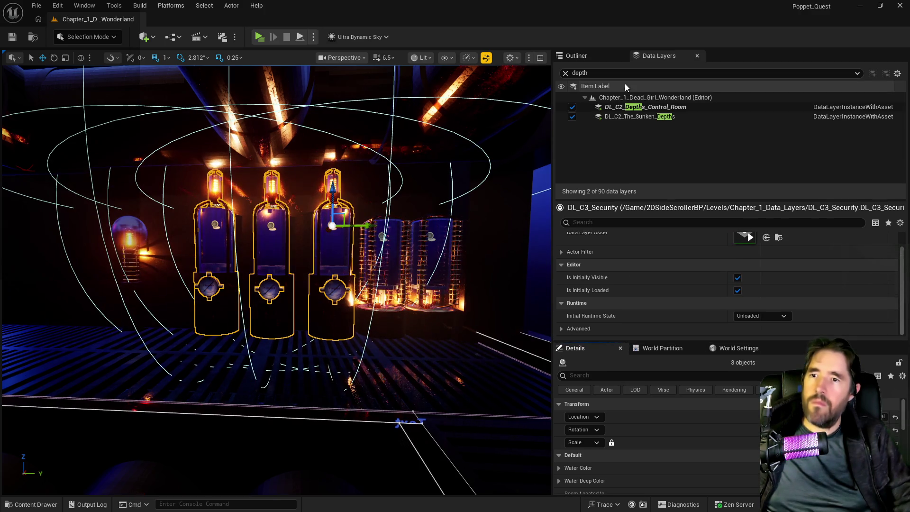
{"action": "left_click", "coordinate": [599, 55]}
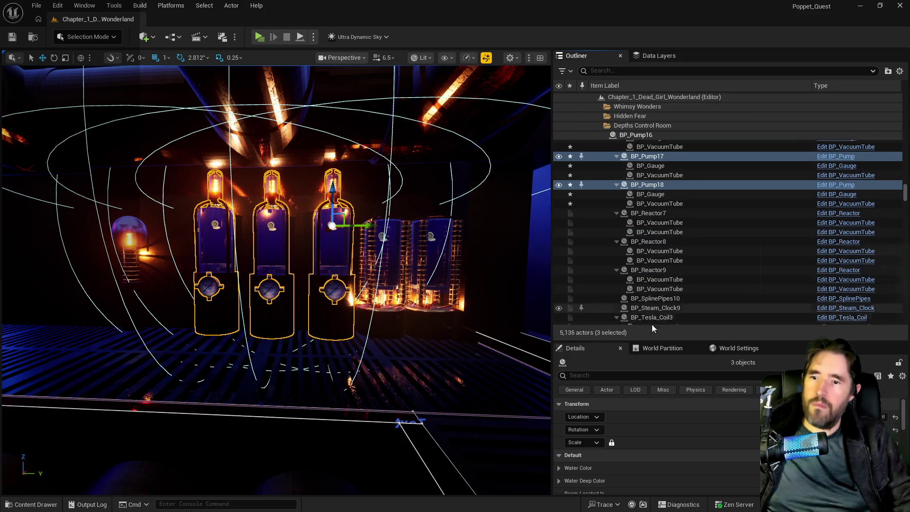
{"action": "left_click", "coordinate": [223, 315]}
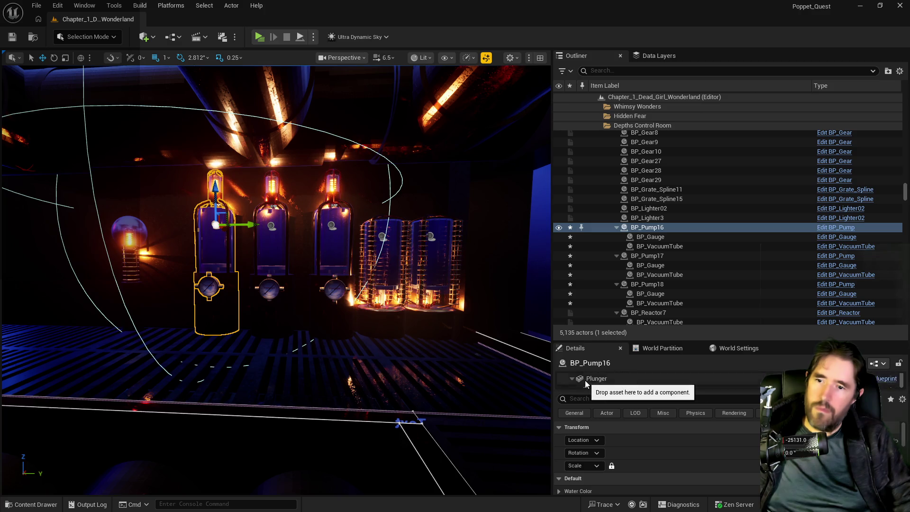
{"action": "left_click", "coordinate": [374, 308]}
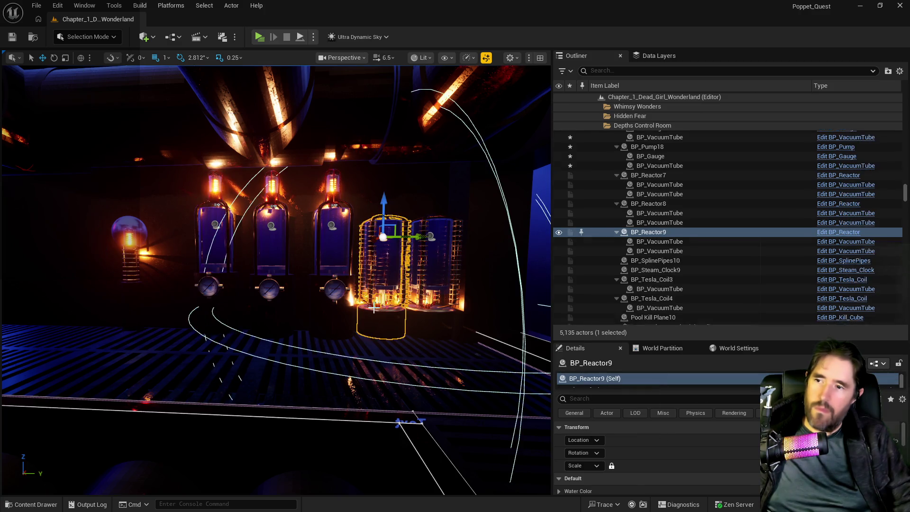
{"action": "left_click", "coordinate": [429, 317], "text": "ctrl"}
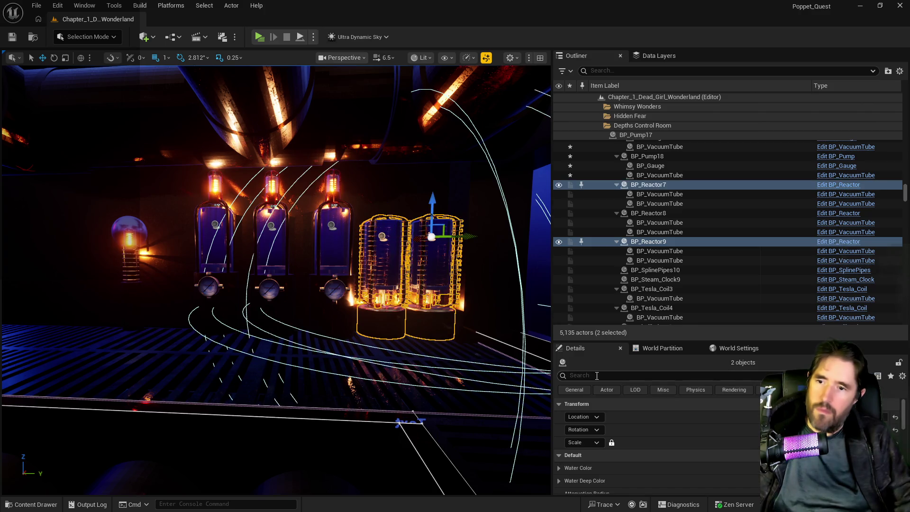
{"action": "left_click", "coordinate": [448, 313]}
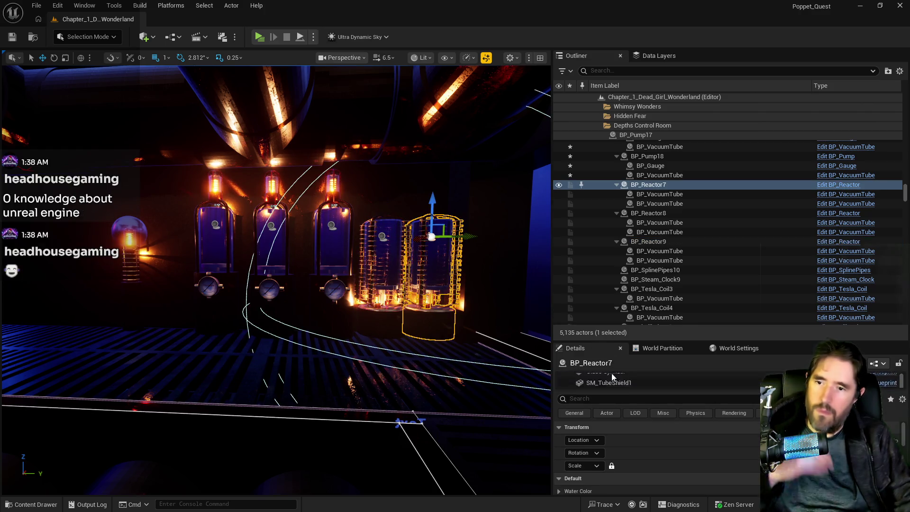
{"action": "scroll", "coordinate": [611, 379], "scroll_direction": "up", "scroll_amount": 3}
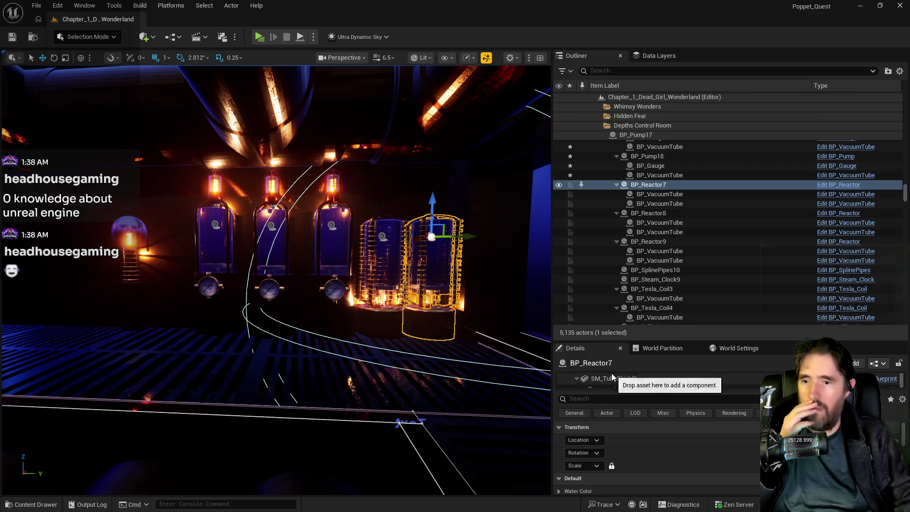
{"action": "left_click", "coordinate": [592, 383]}
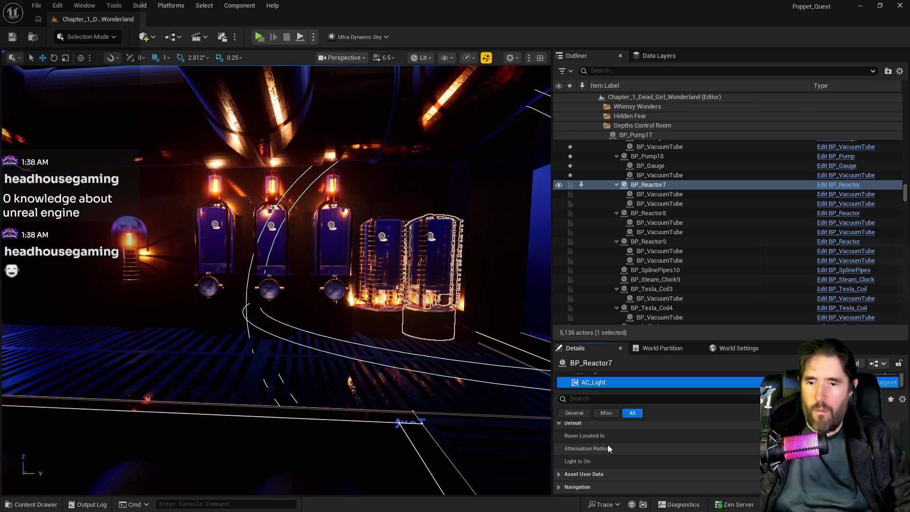
{"action": "left_click", "coordinate": [572, 422]}
{"action": "scroll", "coordinate": [622, 429], "scroll_direction": "up", "scroll_amount": 2}
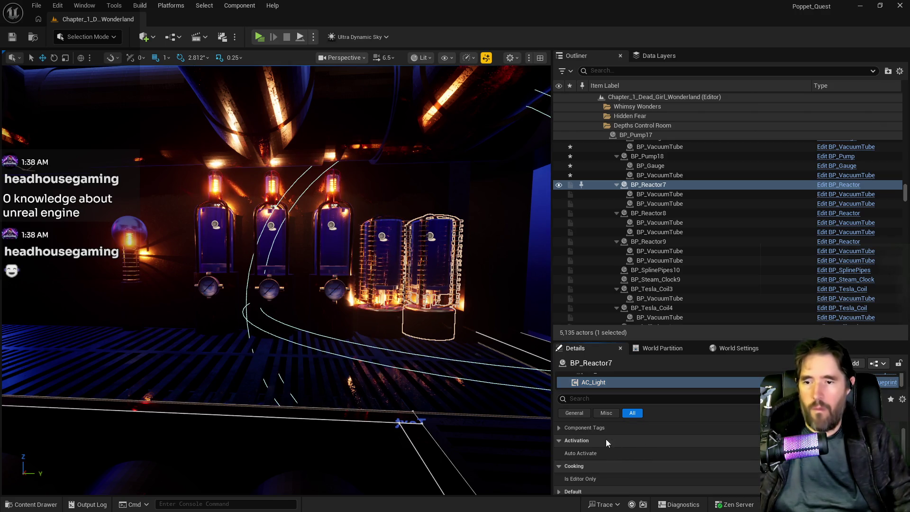
{"action": "scroll", "coordinate": [559, 427], "scroll_direction": "down", "scroll_amount": 2}
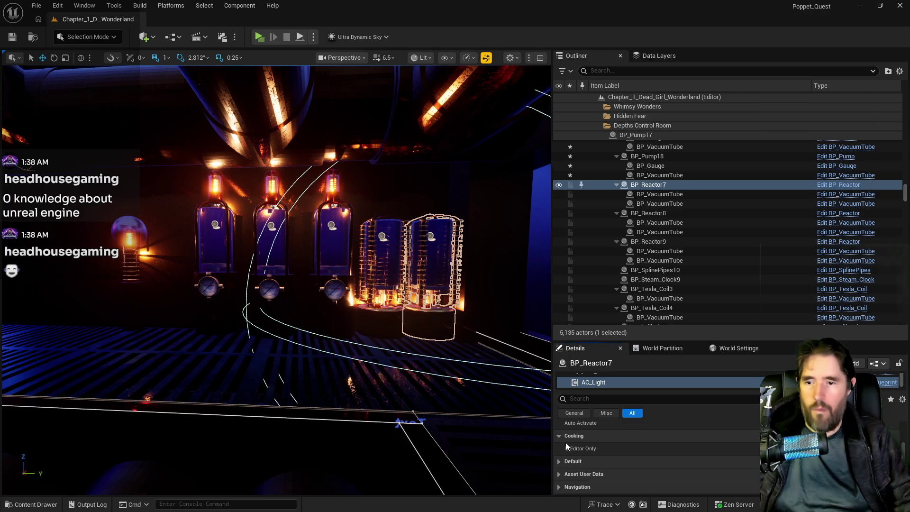
{"action": "left_click", "coordinate": [559, 462]}
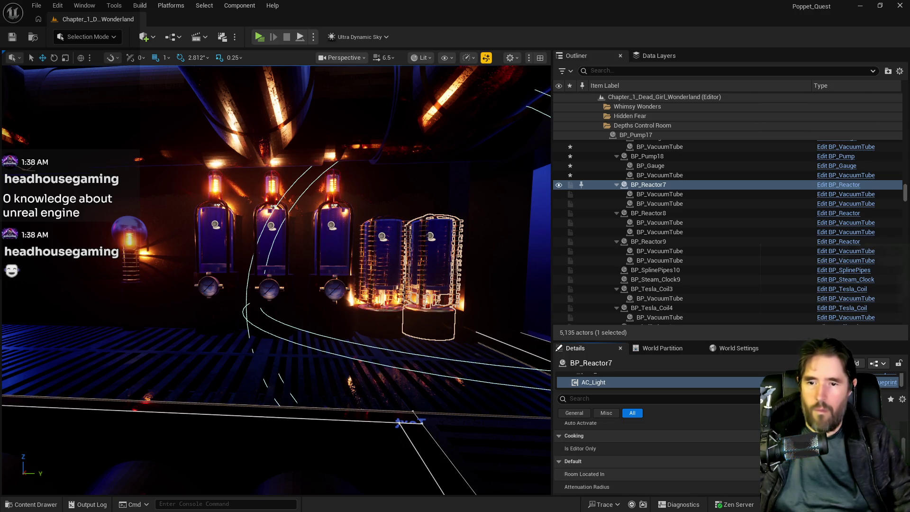
{"action": "left_click", "coordinate": [391, 304]}
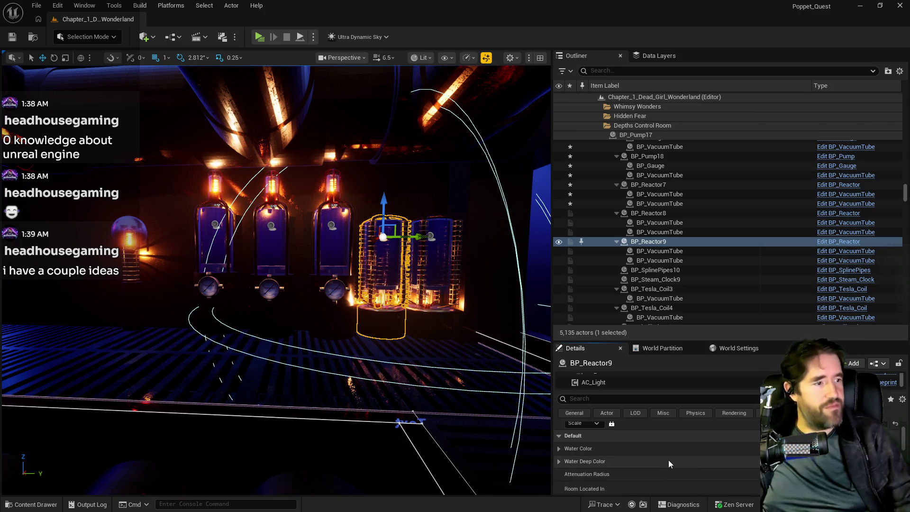
{"action": "scroll", "coordinate": [646, 450], "scroll_direction": "down", "scroll_amount": 1}
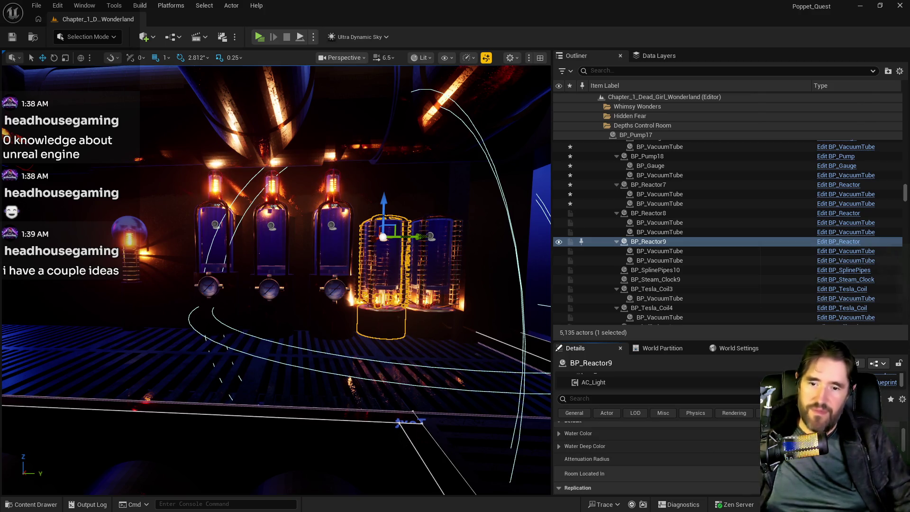
{"action": "left_click", "coordinate": [590, 383]}
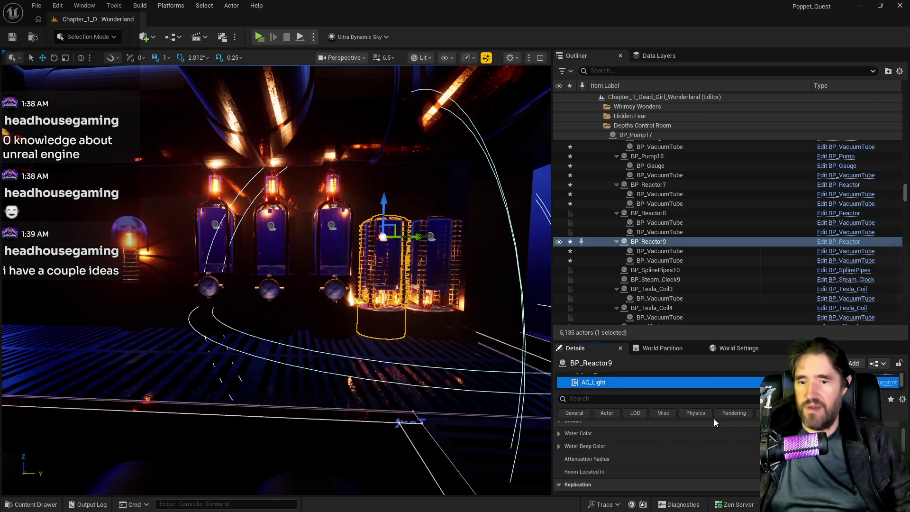
{"action": "left_click", "coordinate": [614, 378]}
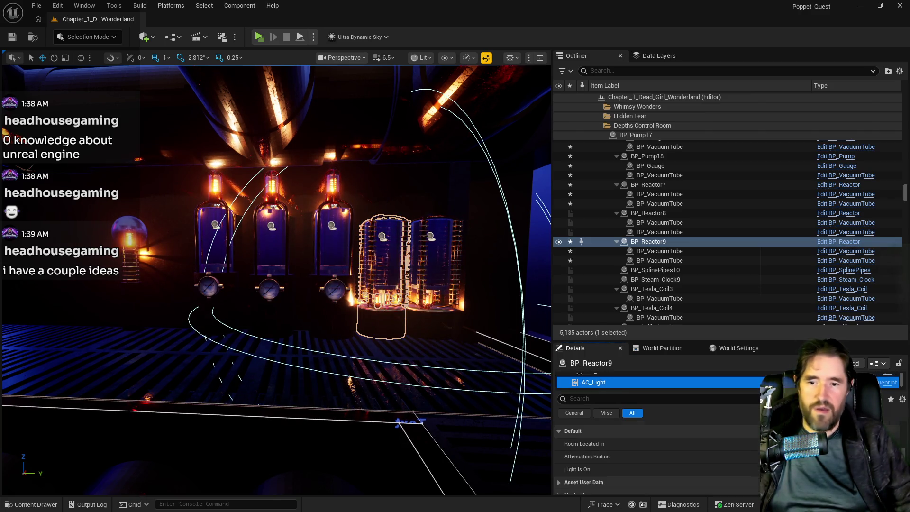
{"action": "left_click", "coordinate": [432, 300]}
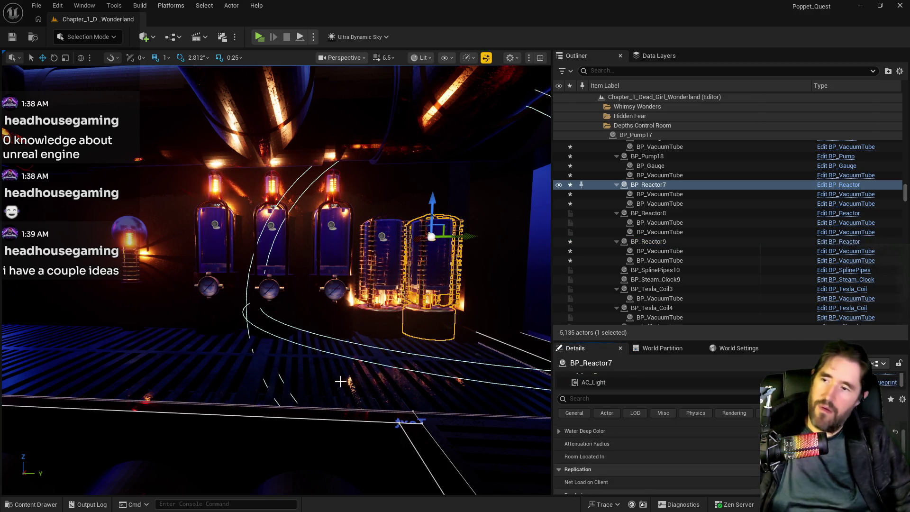
{"action": "mouse_move", "coordinate": [389, 306]}
{"action": "left_mouse_down"}
{"action": "mouse_move", "coordinate": [331, 265]}
{"action": "mouse_move", "coordinate": [389, 306]}
{"action": "left_mouse_up"}
{"action": "left_click", "coordinate": [389, 305]}
{"action": "left_click", "coordinate": [370, 303]}
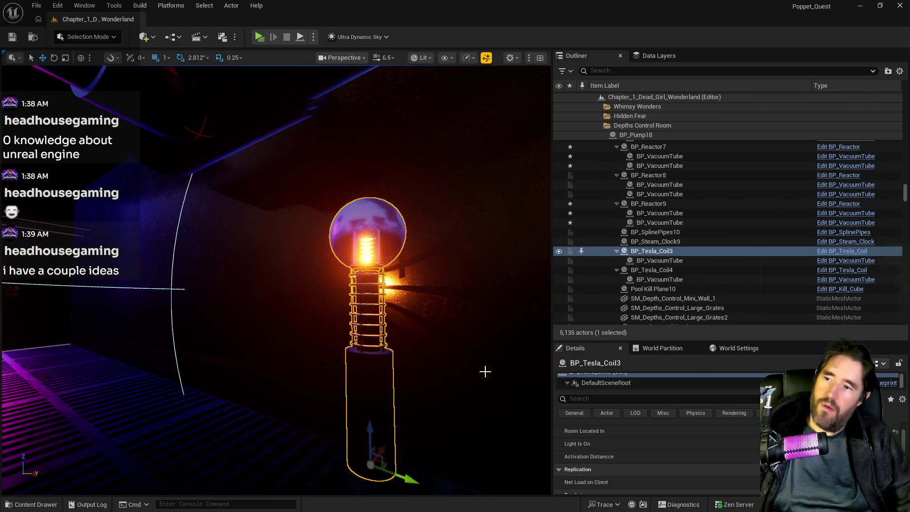
{"action": "scroll", "coordinate": [733, 442], "scroll_direction": "up", "scroll_amount": 5}
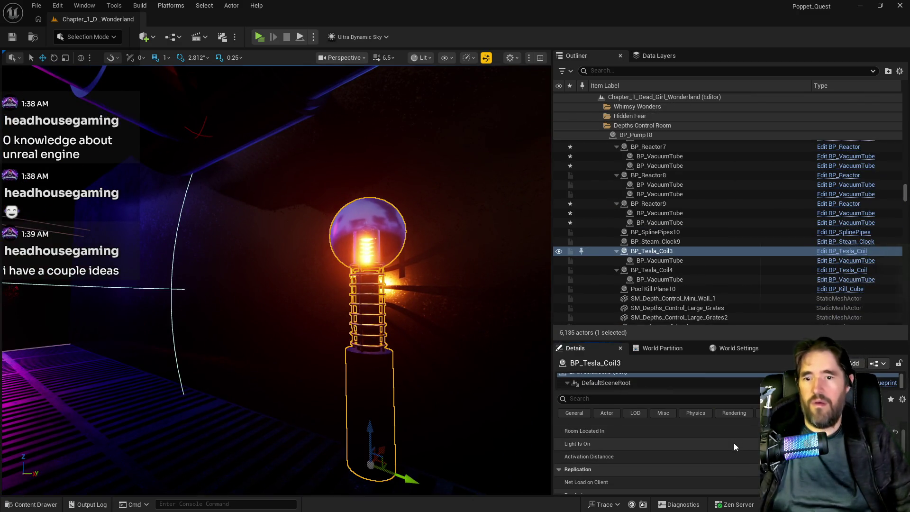
{"action": "scroll", "coordinate": [616, 383], "scroll_direction": "down", "scroll_amount": 2}
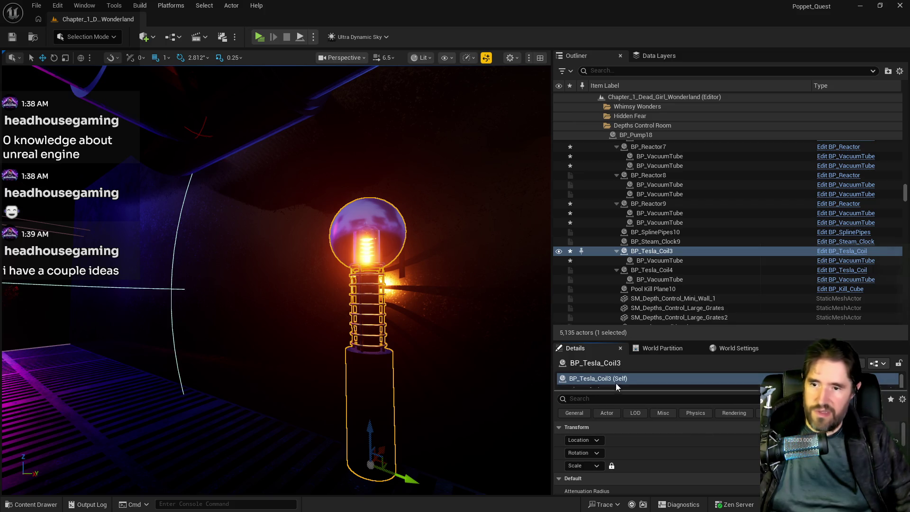
{"action": "left_click", "coordinate": [613, 381]}
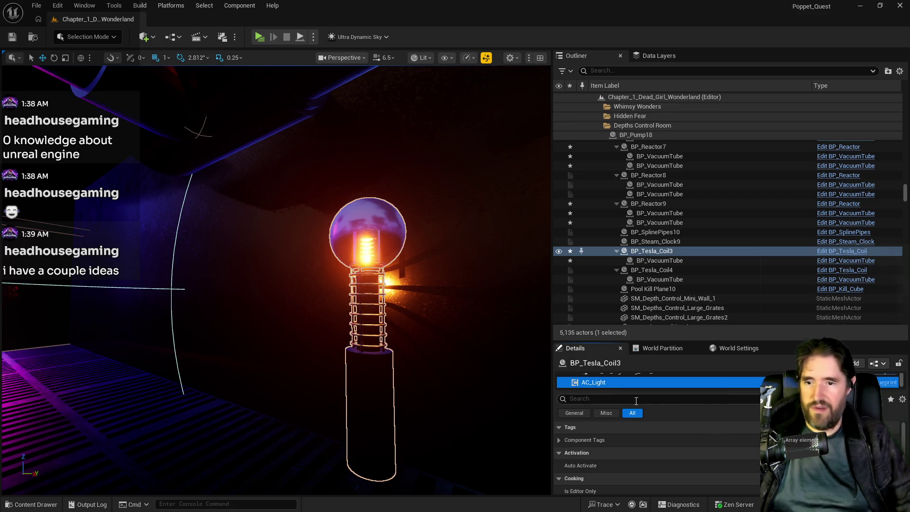
{"action": "scroll", "coordinate": [706, 425], "scroll_direction": "down", "scroll_amount": 2}
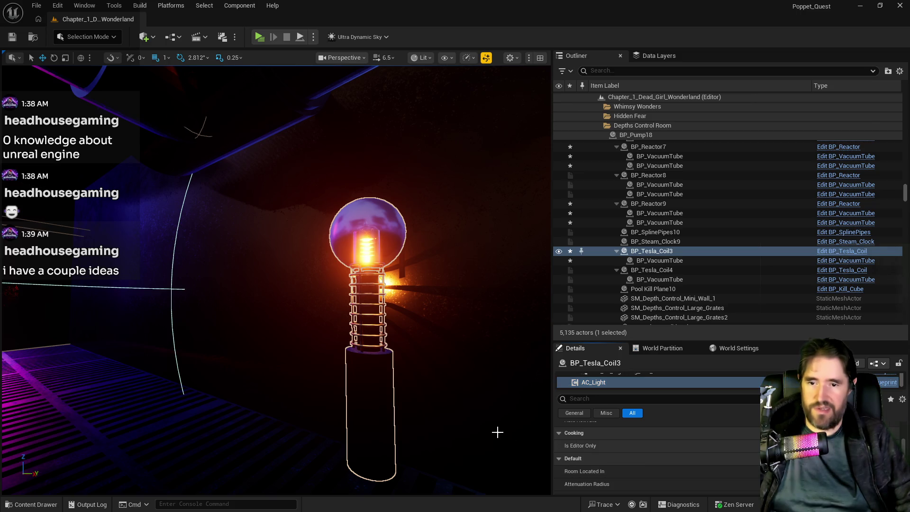
{"action": "mouse_move", "coordinate": [495, 431]}
{"action": "left_mouse_down"}
{"action": "mouse_move", "coordinate": [467, 427]}
{"action": "mouse_move", "coordinate": [364, 307]}
{"action": "left_mouse_up"}
{"action": "left_click", "coordinate": [364, 307]}
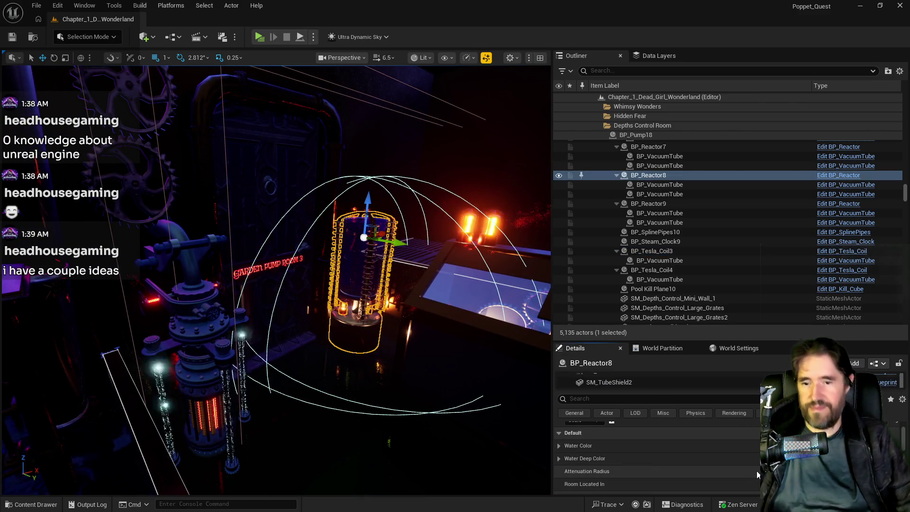
{"action": "scroll", "coordinate": [756, 470], "scroll_direction": "up", "scroll_amount": 2}
{"action": "scroll", "coordinate": [752, 470], "scroll_direction": "down", "scroll_amount": 2}
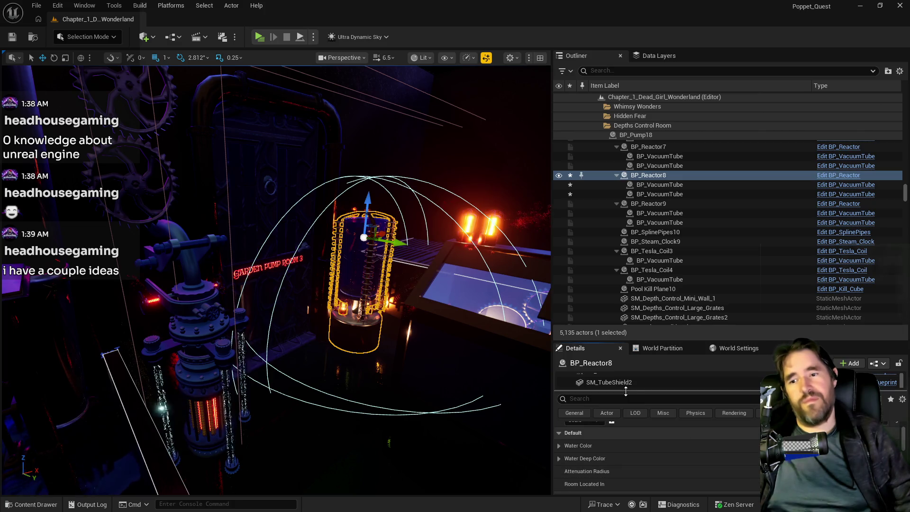
{"action": "scroll", "coordinate": [619, 383], "scroll_direction": "down", "scroll_amount": 2}
{"action": "scroll", "coordinate": [618, 384], "scroll_direction": "down", "scroll_amount": 1}
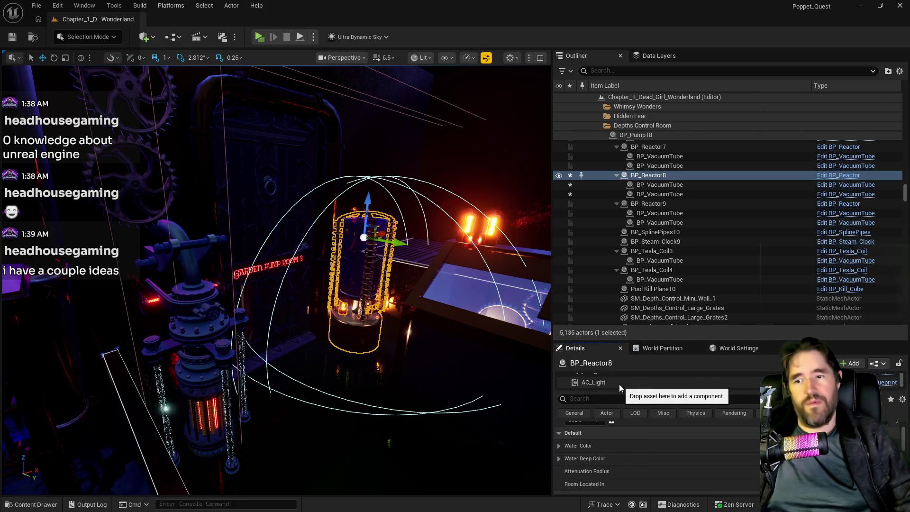
{"action": "left_click", "coordinate": [619, 383]}
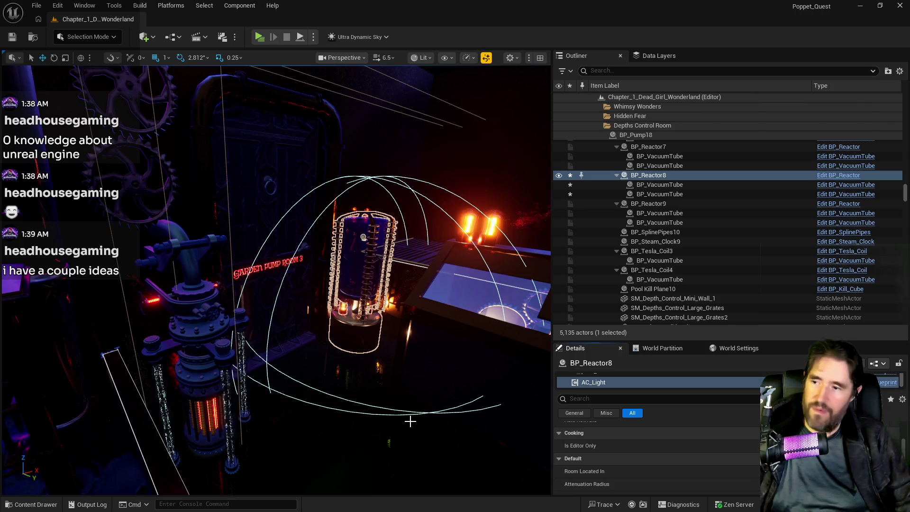
{"action": "left_click_drag", "start_coordinate": [411, 421], "coordinate": [460, 385]}
{"action": "left_click", "coordinate": [284, 360]}
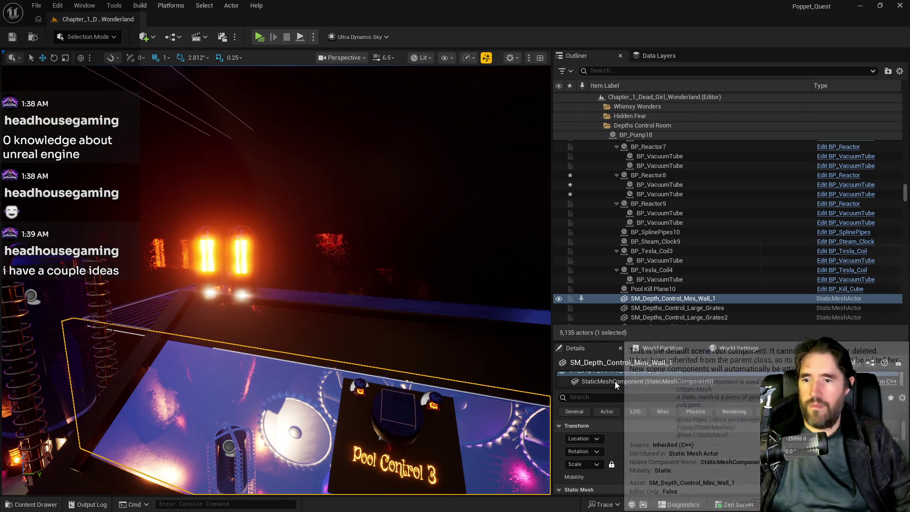
{"action": "left_click_drag", "start_coordinate": [469, 402], "coordinate": [481, 388]}
{"action": "left_click", "coordinate": [481, 389]}
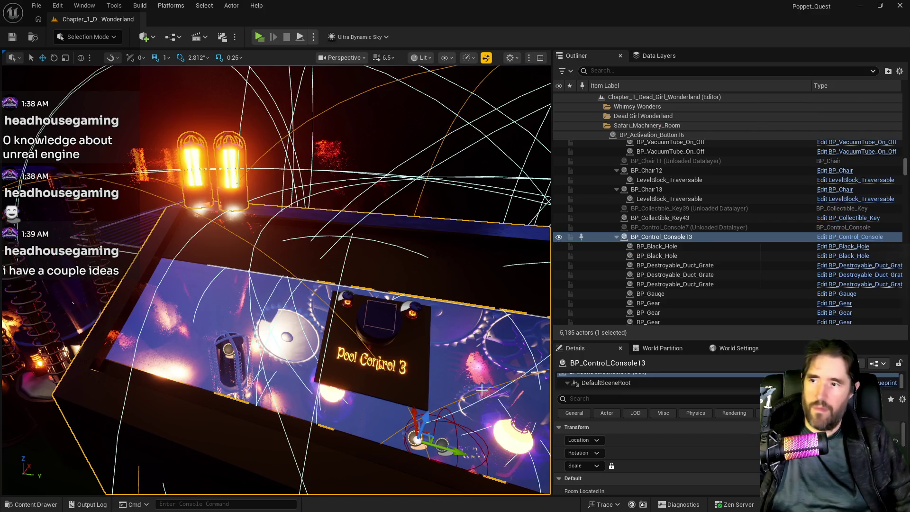
{"action": "scroll", "coordinate": [621, 377], "scroll_direction": "down", "scroll_amount": 3}
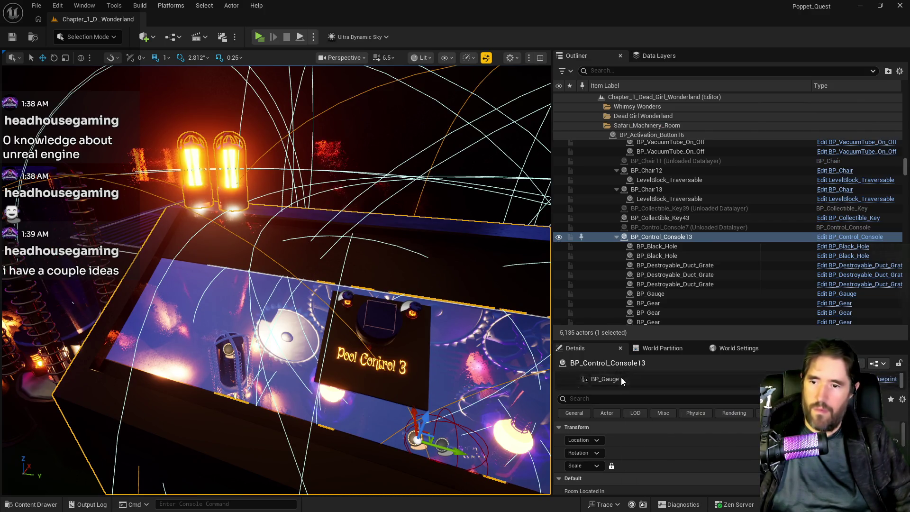
{"action": "left_click", "coordinate": [621, 382]}
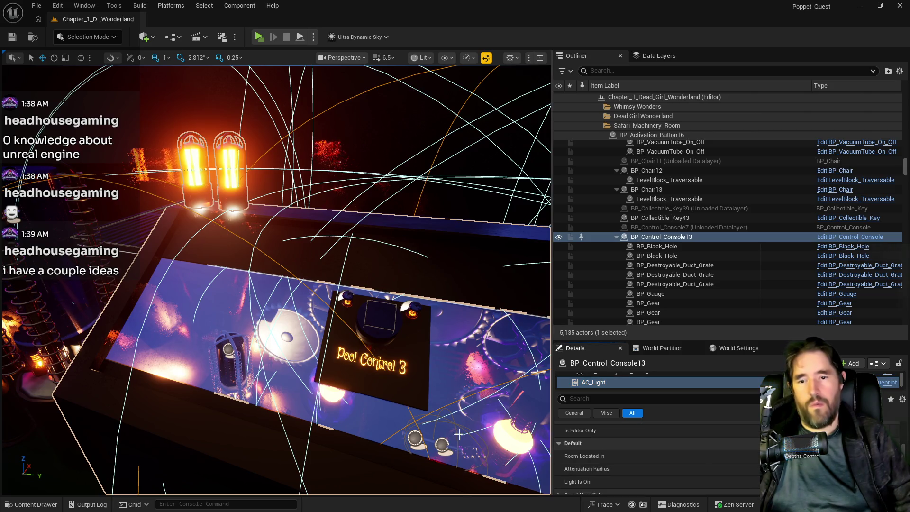
{"action": "left_click", "coordinate": [401, 441]}
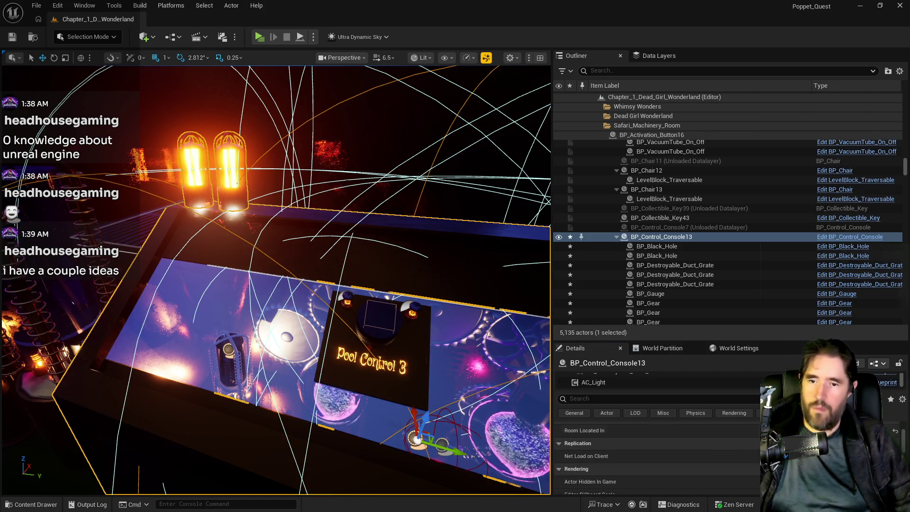
{"action": "mouse_move", "coordinate": [367, 422]}
{"action": "left_mouse_down"}
{"action": "mouse_move", "coordinate": [360, 407]}
{"action": "mouse_move", "coordinate": [368, 422]}
{"action": "left_mouse_up"}
{"action": "left_click_drag", "start_coordinate": [289, 418], "coordinate": [258, 419]}
{"action": "left_click", "coordinate": [258, 418]}
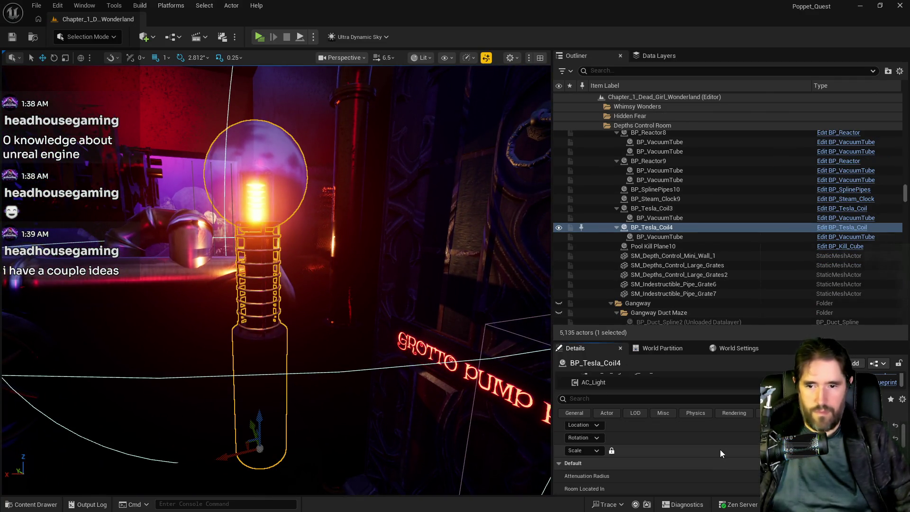
{"action": "left_click", "coordinate": [576, 383]}
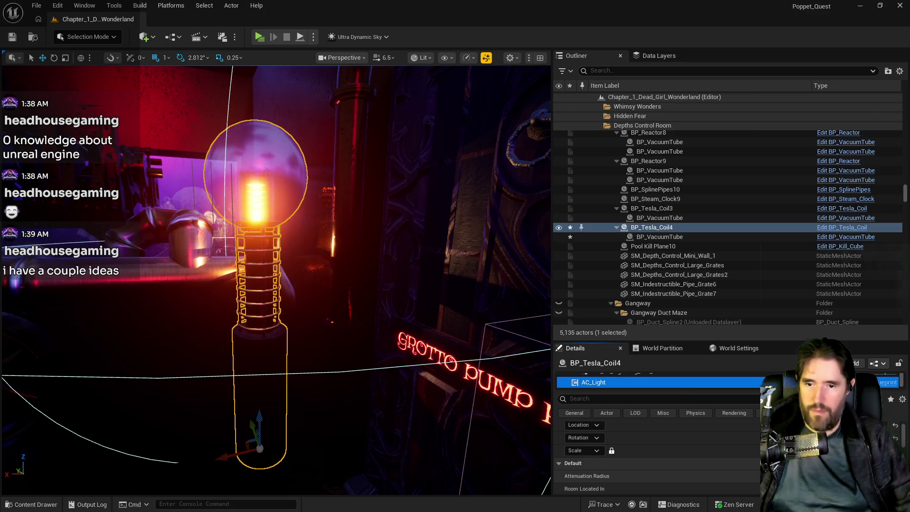
{"action": "left_click", "coordinate": [593, 382]}
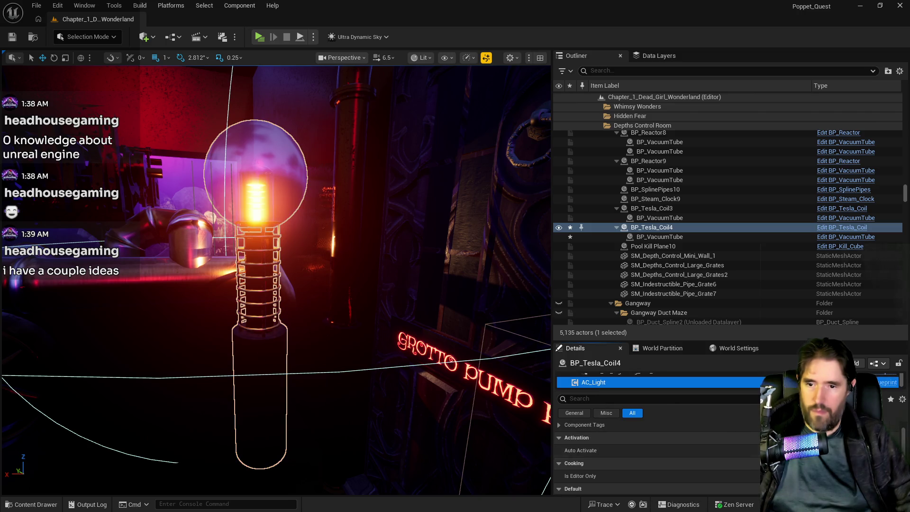
{"action": "scroll", "coordinate": [656, 455], "scroll_direction": "down", "scroll_amount": 3}
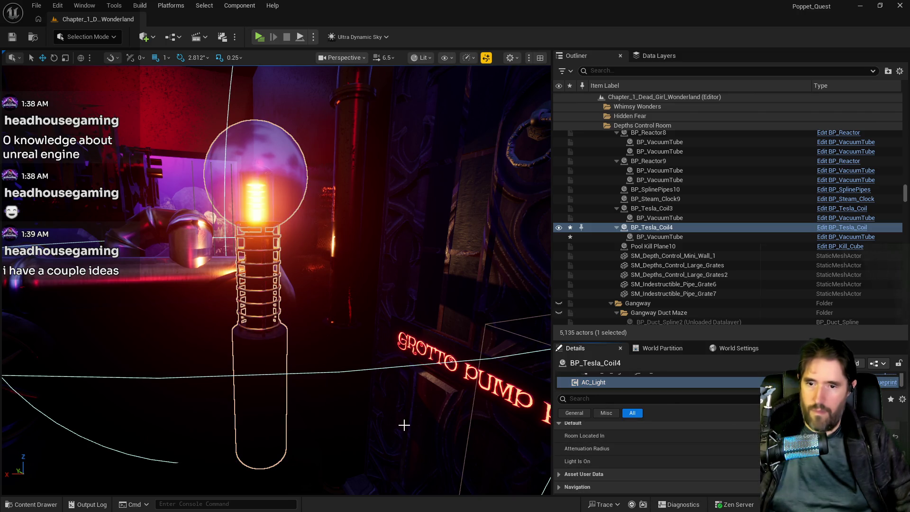
{"action": "left_click_drag", "start_coordinate": [403, 425], "coordinate": [404, 425]}
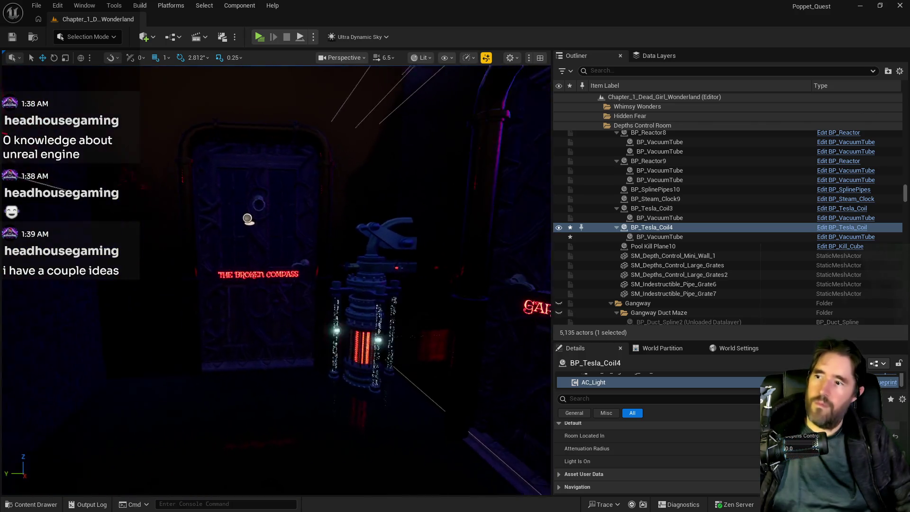
{"action": "left_click_drag", "start_coordinate": [372, 372], "coordinate": [372, 372]}
{"action": "left_click", "coordinate": [371, 372]}
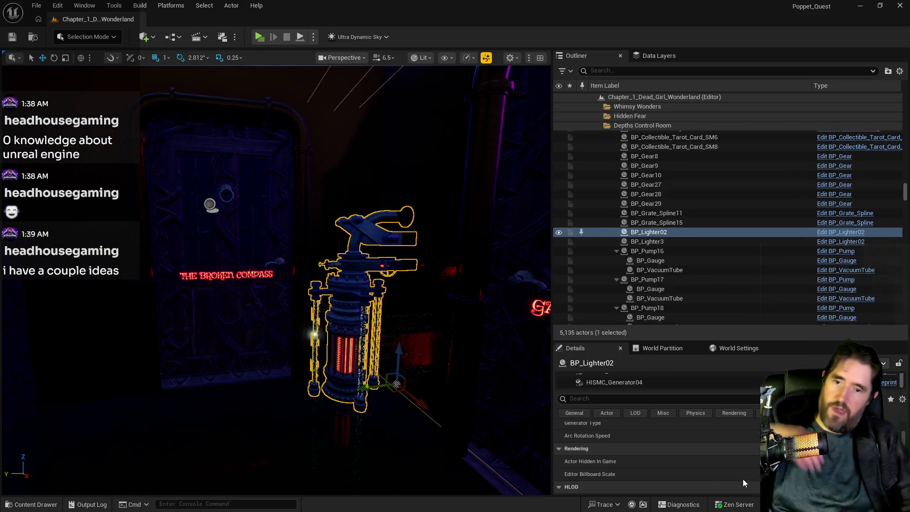
Select the toy prison cabinet BP_Toy_Prison44 in the pipe room
{"action": "scroll", "coordinate": [732, 456], "scroll_direction": "down", "scroll_amount": 1}
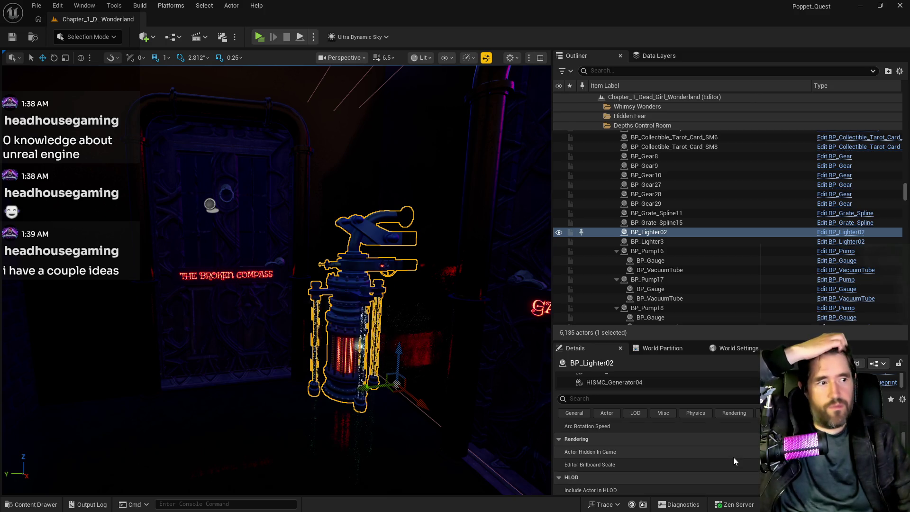
{"action": "scroll", "coordinate": [733, 457], "scroll_direction": "down", "scroll_amount": 5}
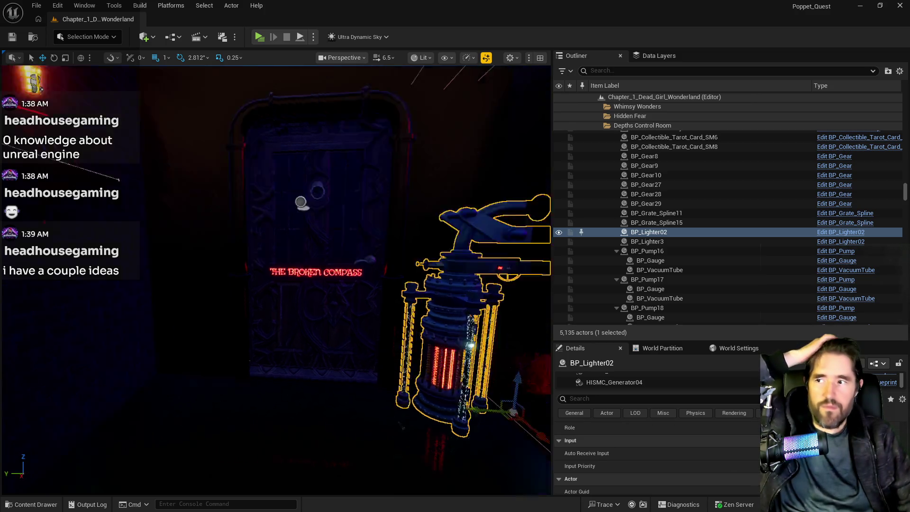
{"action": "left_click_drag", "start_coordinate": [479, 317], "coordinate": [479, 317]}
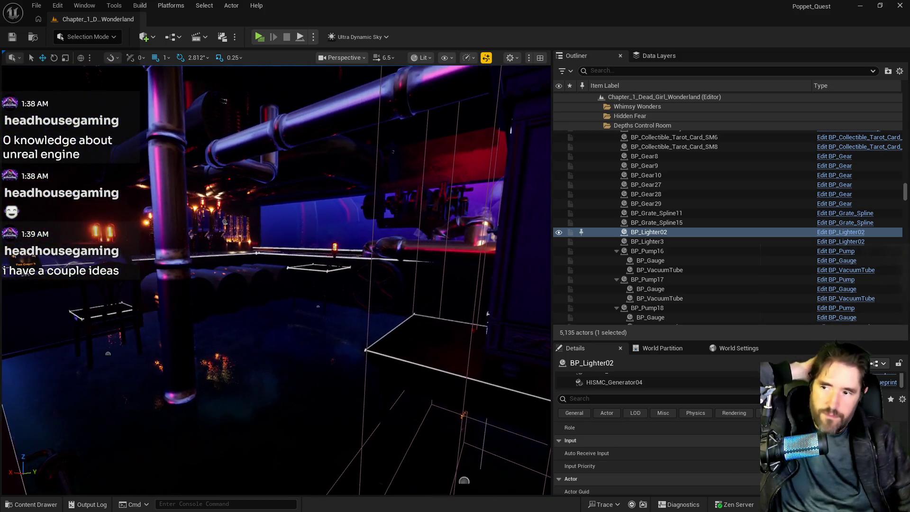
{"action": "left_click", "coordinate": [481, 316]}
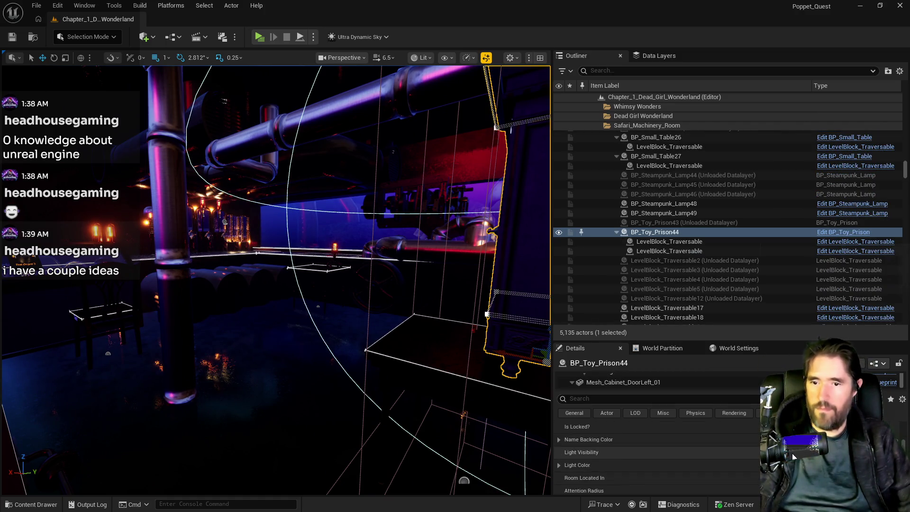
Review BP_Toy_Prison44's Details, including AC_Interactible, then launch the standalone game
{"action": "scroll", "coordinate": [793, 456], "scroll_direction": "down", "scroll_amount": 2}
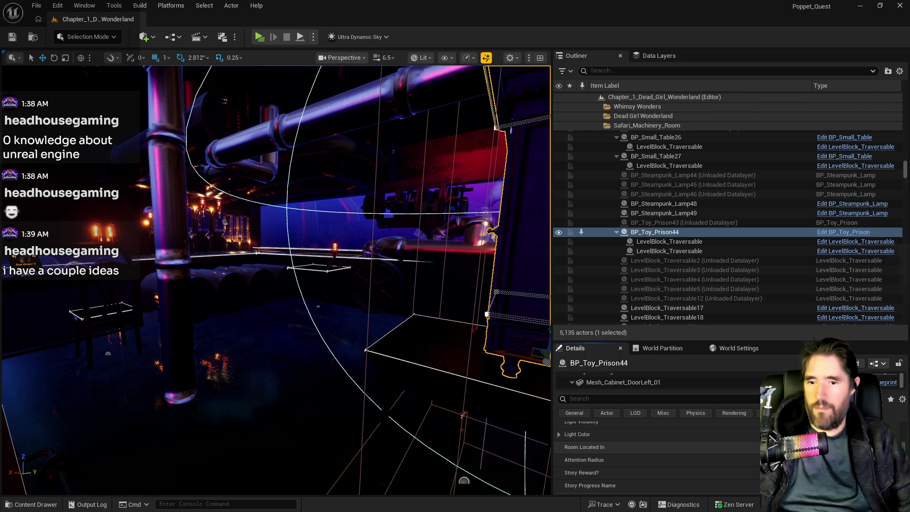
{"action": "scroll", "coordinate": [739, 458], "scroll_direction": "up", "scroll_amount": 5}
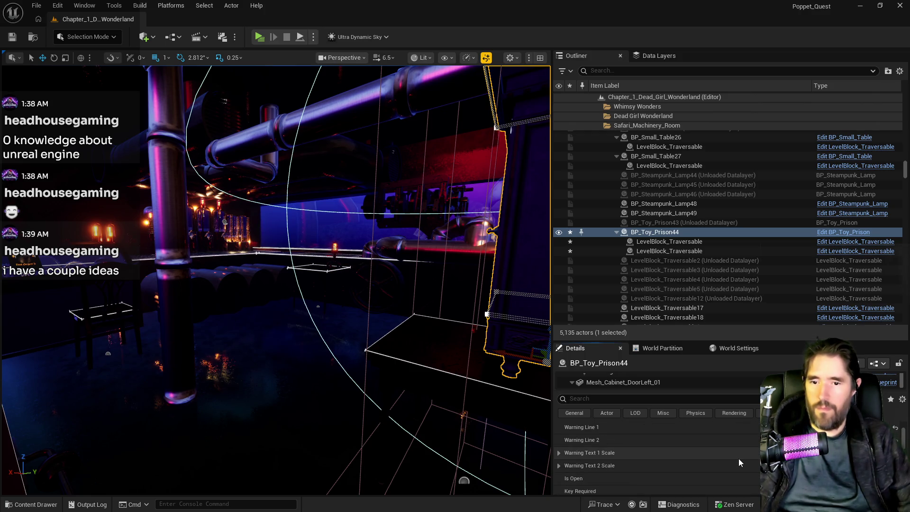
{"action": "scroll", "coordinate": [738, 458], "scroll_direction": "up", "scroll_amount": 1}
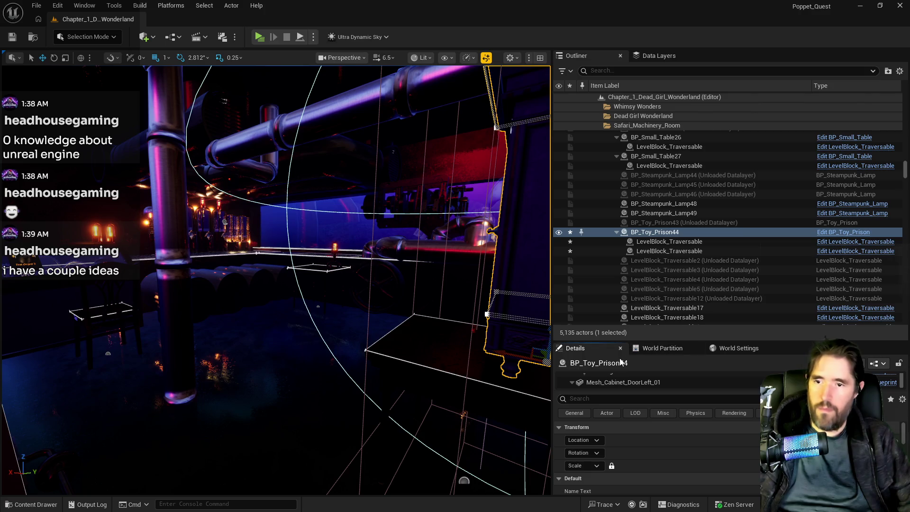
{"action": "scroll", "coordinate": [604, 379], "scroll_direction": "down", "scroll_amount": 3}
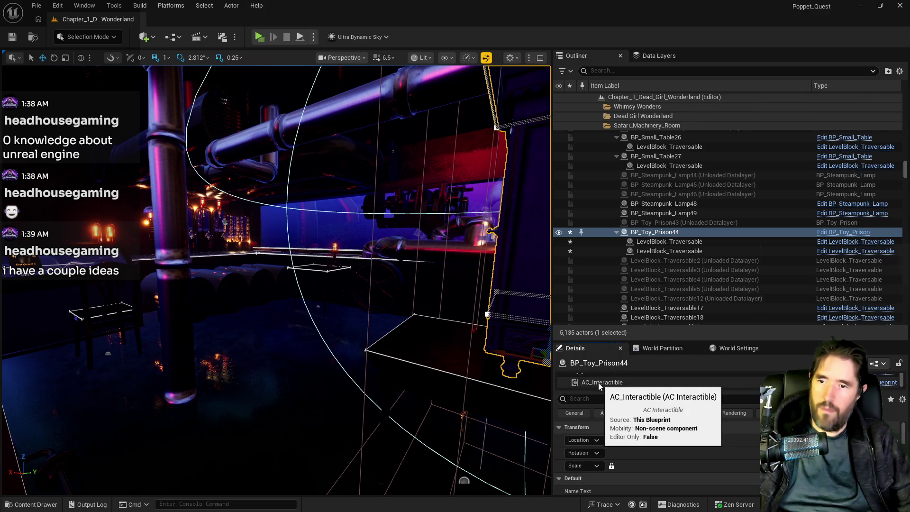
{"action": "left_click_drag", "start_coordinate": [311, 386], "coordinate": [290, 240]}
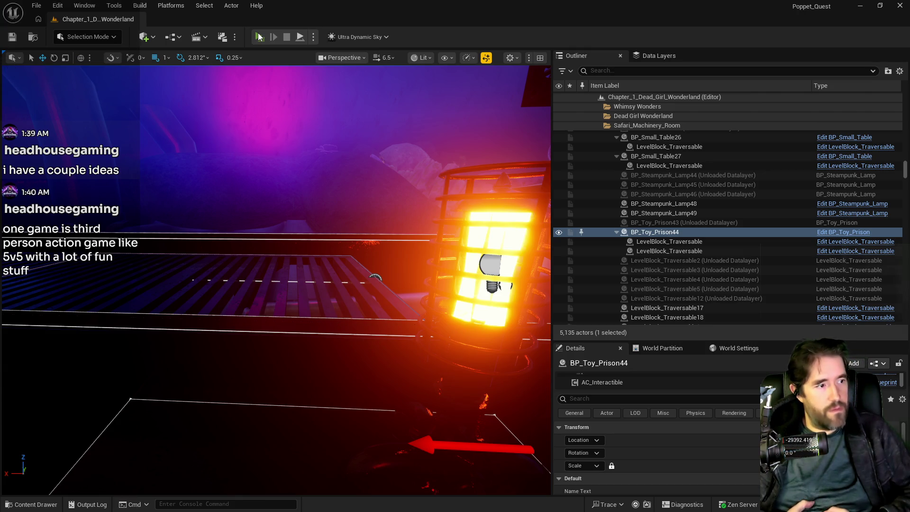
{"action": "left_click", "coordinate": [258, 36]}
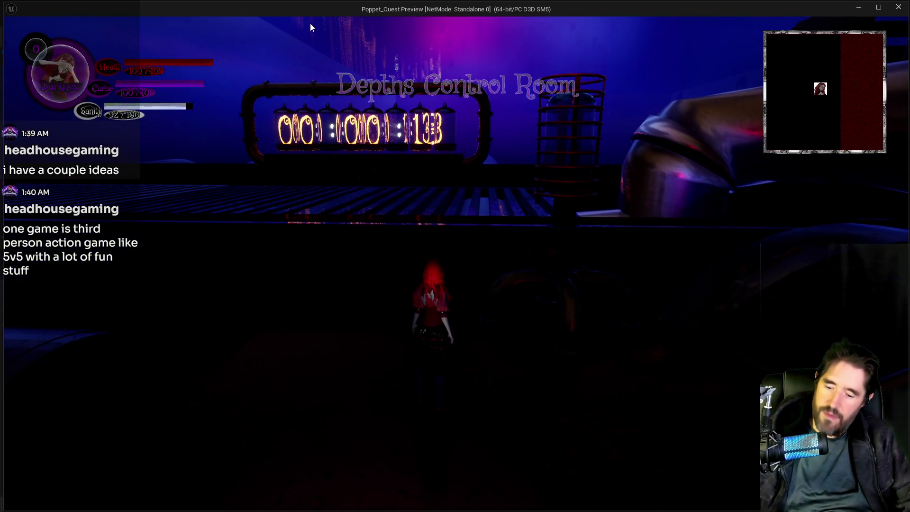
Jump to Chapter 2 from the chapter cards menu and walk along the blue tubes
{"action": "key", "text": "Tab"}
{"action": "left_click", "coordinate": [380, 134]}
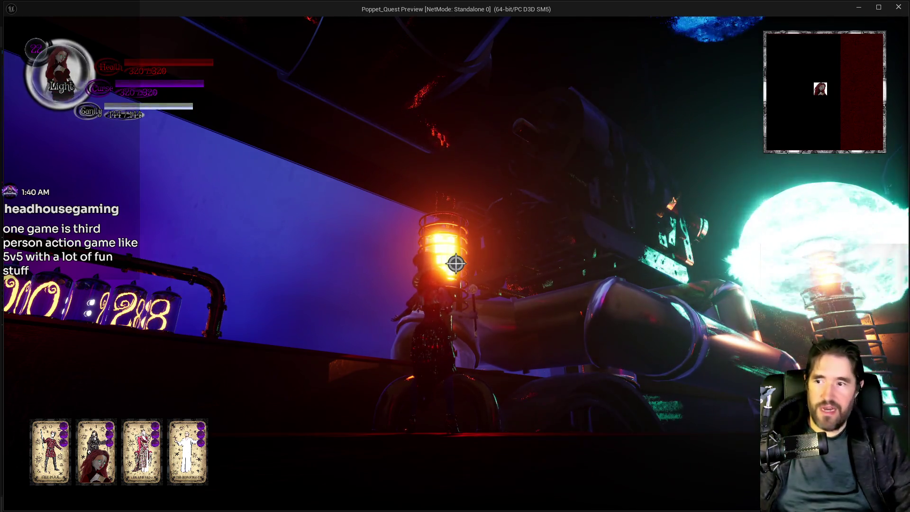
{"action": "key", "text": "w"}
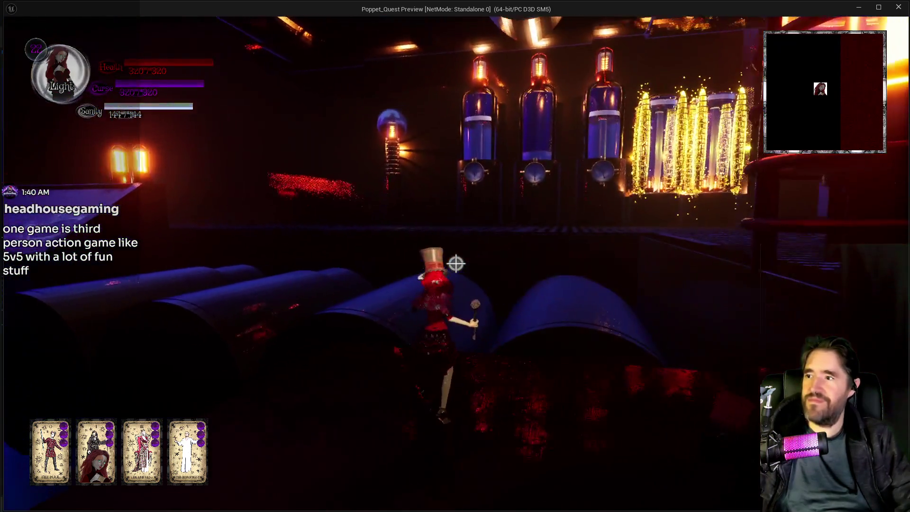
{"action": "key", "text": "w"}
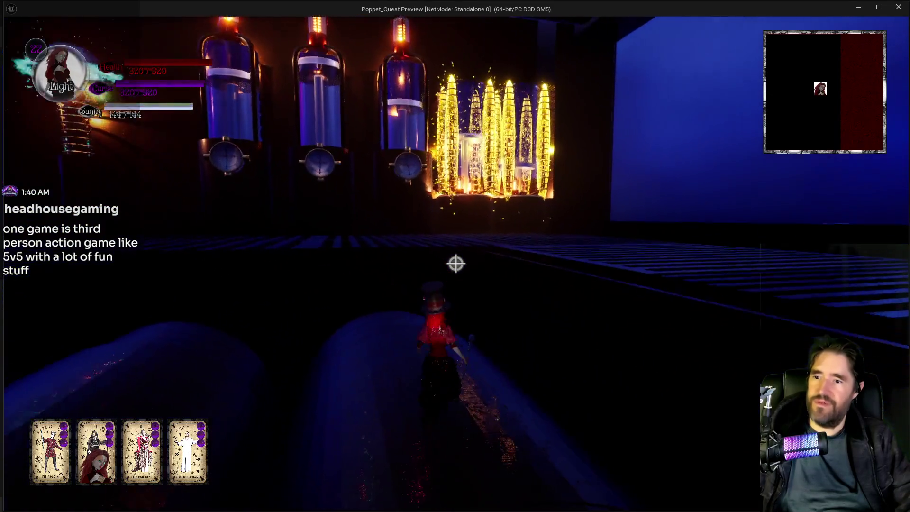
{"action": "key", "text": "w"}
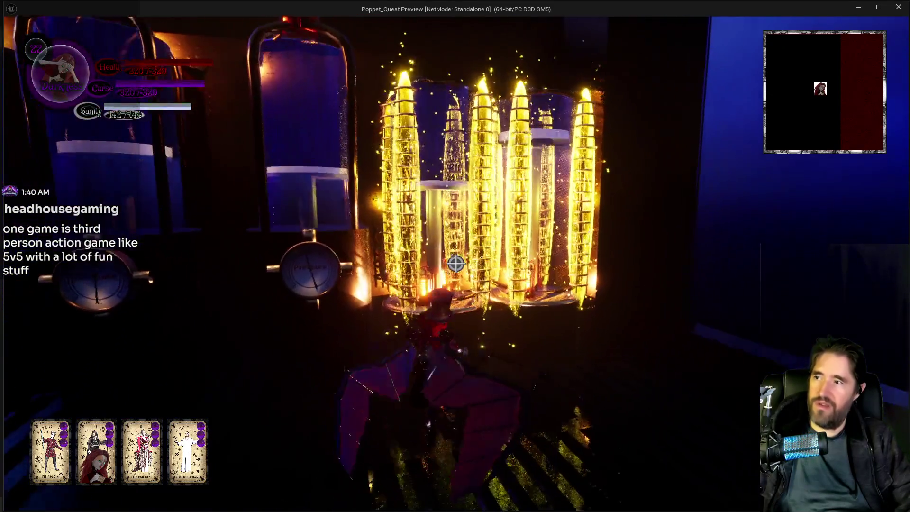
{"action": "key", "text": "w"}
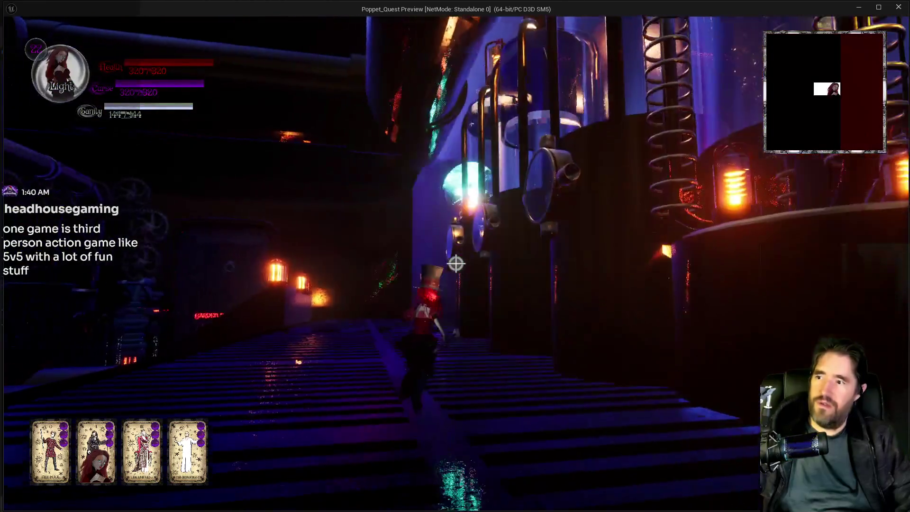
{"action": "key", "text": "w"}
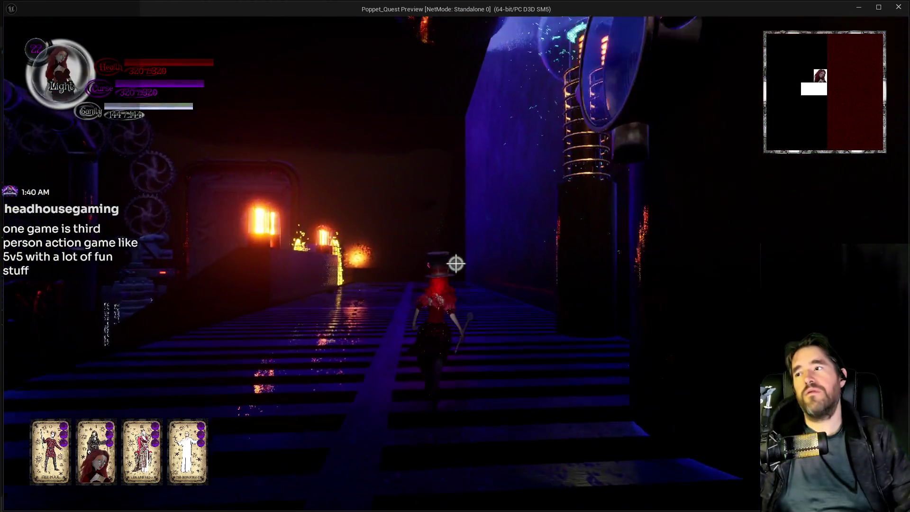
{"action": "key", "text": "w"}
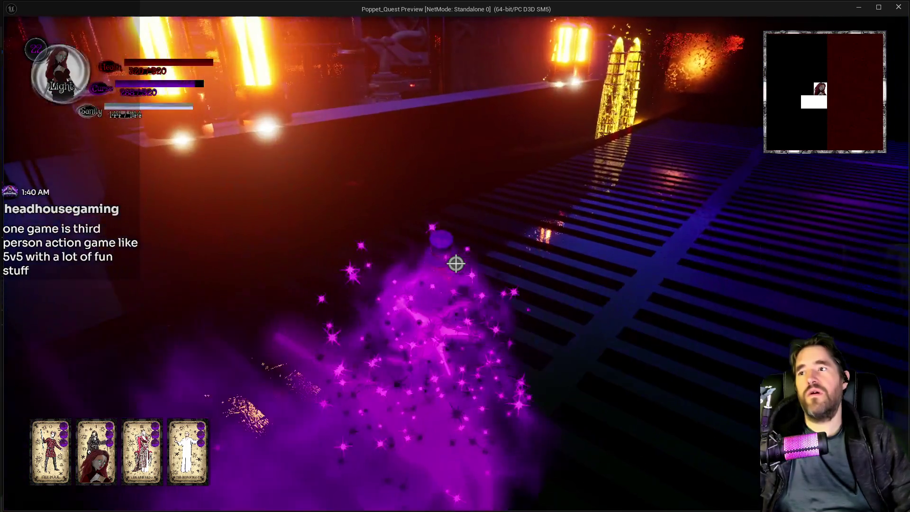
Glide toward Garden Pump Room 3, walk under the pipes, then stop the playtest
{"action": "key", "text": "w"}
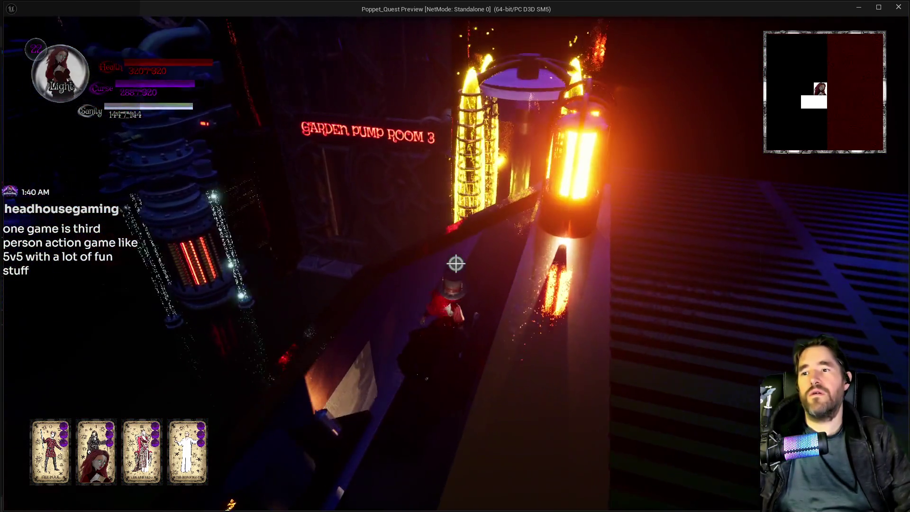
{"action": "key", "text": "w"}
{"action": "key", "text": "space"}
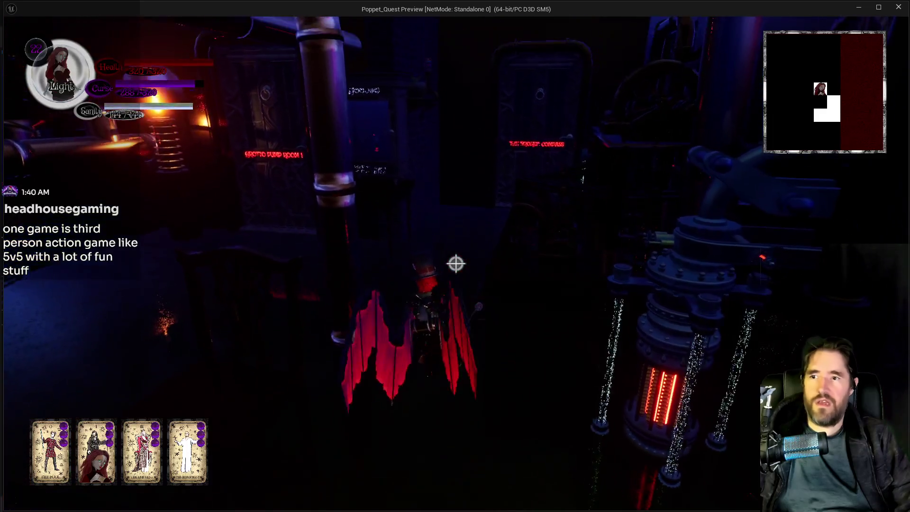
{"action": "key", "text": "w"}
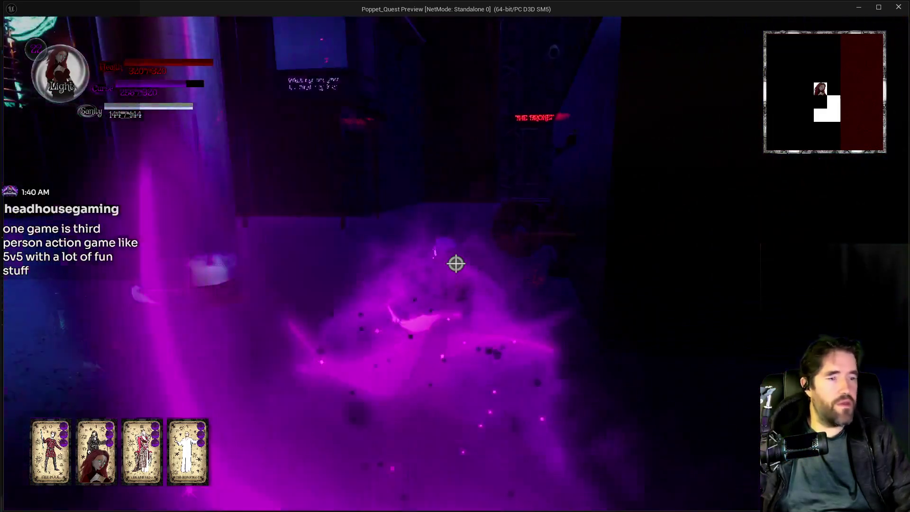
{"action": "key", "text": "w"}
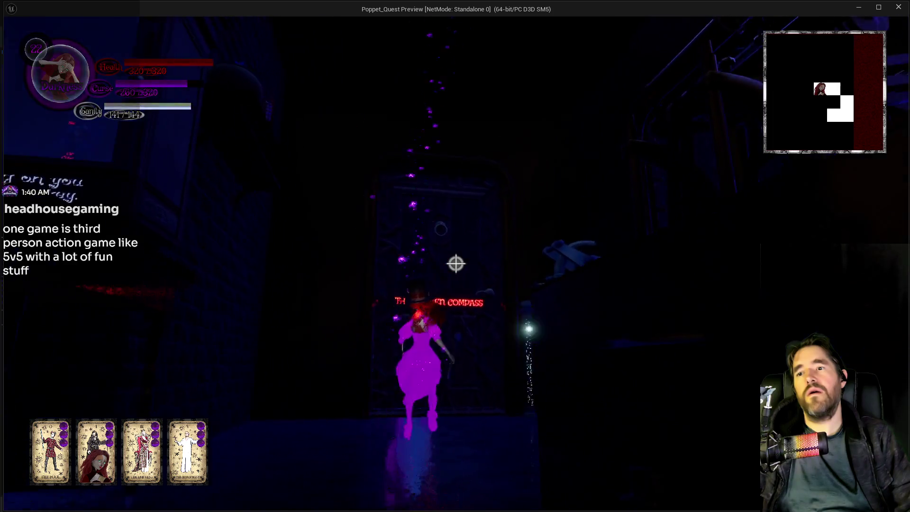
{"action": "key", "text": "w"}
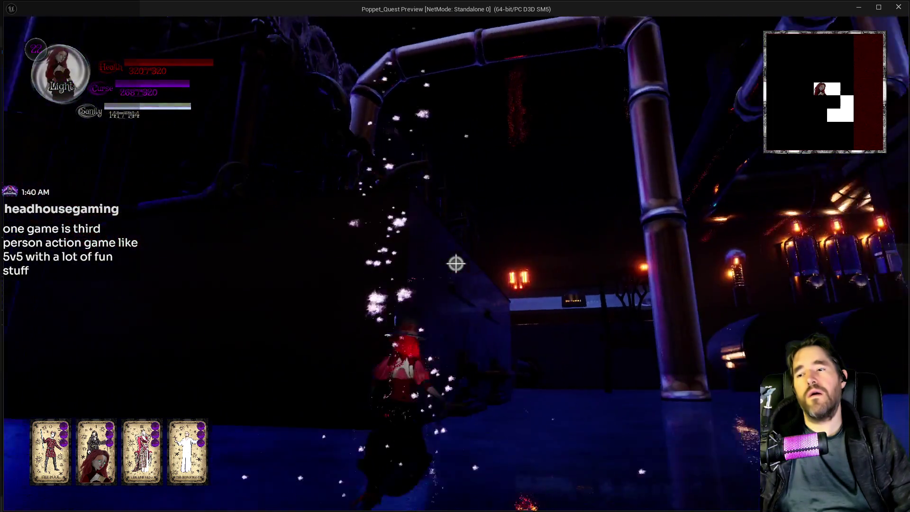
{"action": "key", "text": "w"}
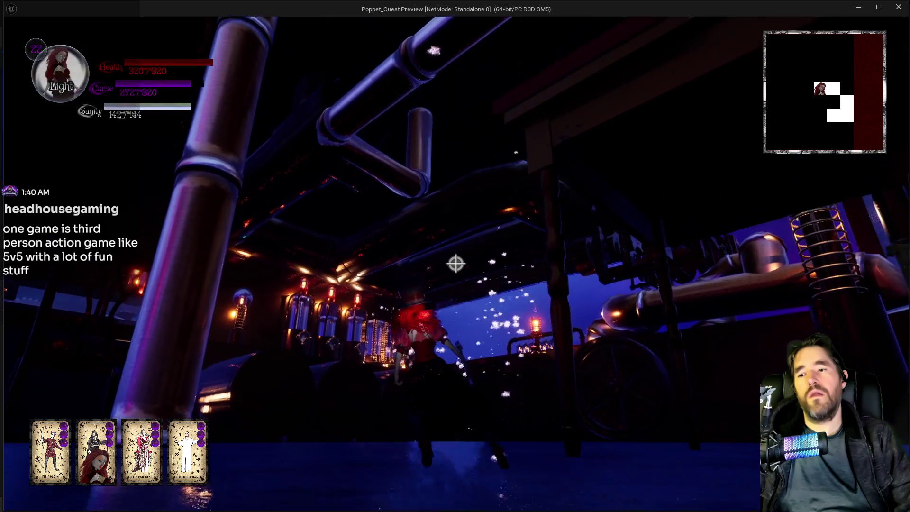
{"action": "key", "text": "alt+Tab"}
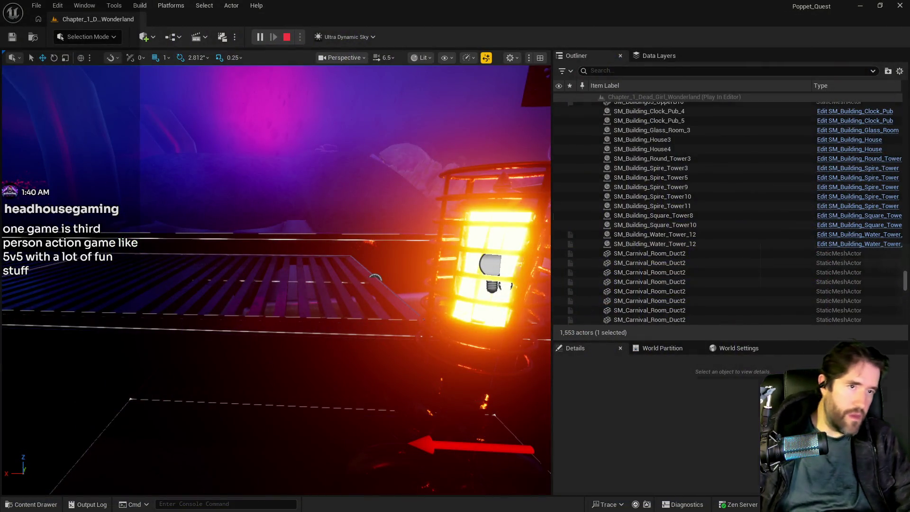
{"action": "key", "text": "Escape"}
Delete to-do item 43 about the Depths Control room lamp, then hide the document
{"action": "key", "text": "alt+Tab"}
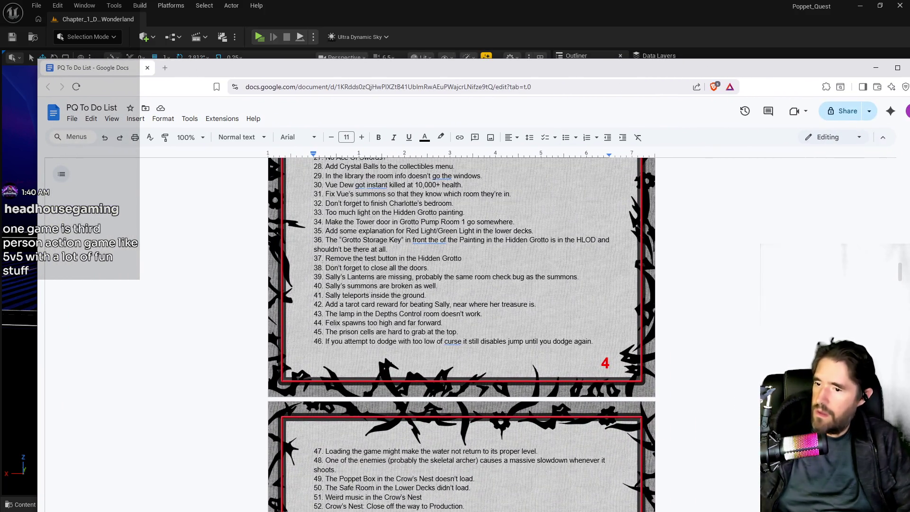
{"action": "scroll", "coordinate": [405, 468], "scroll_direction": "down", "scroll_amount": 1}
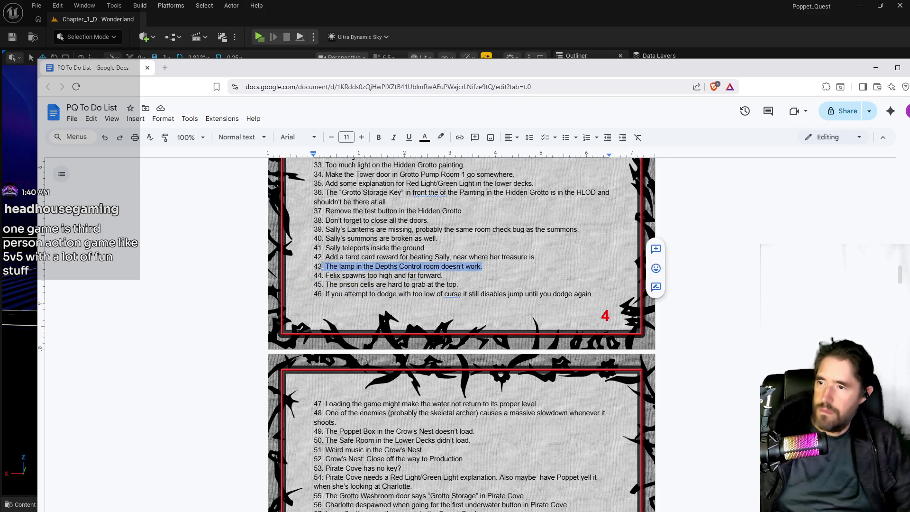
{"action": "key", "text": "BackSpace"}
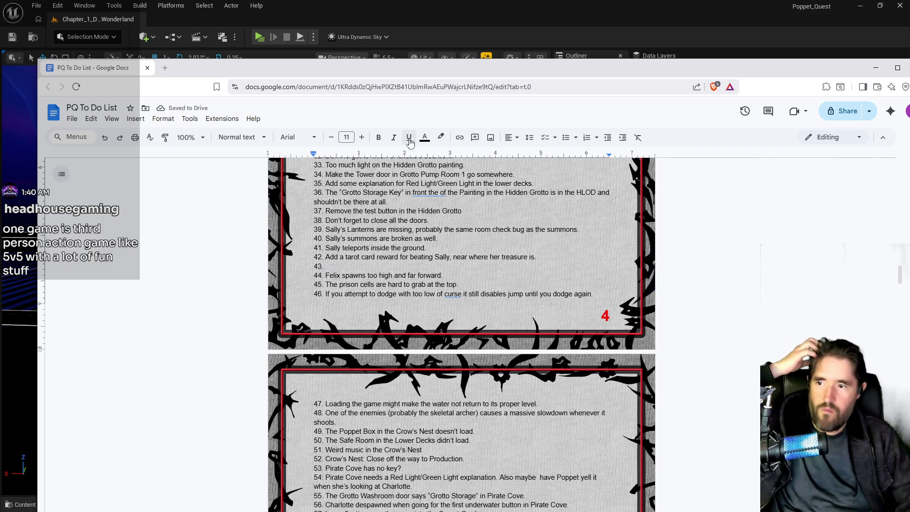
{"action": "key", "text": "alt+Tab"}
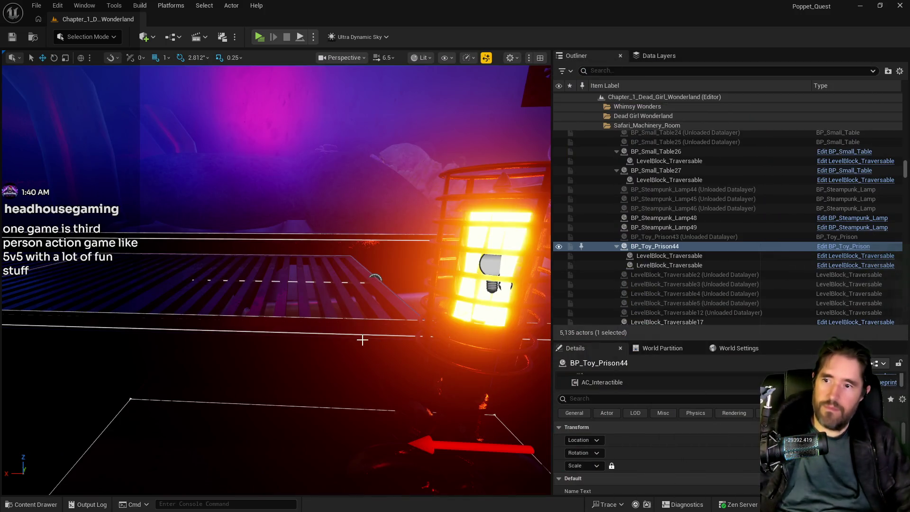
Fly through the brig doorway and untick Is Open on the Galley door BP_Door_57
{"action": "key", "text": "w"}
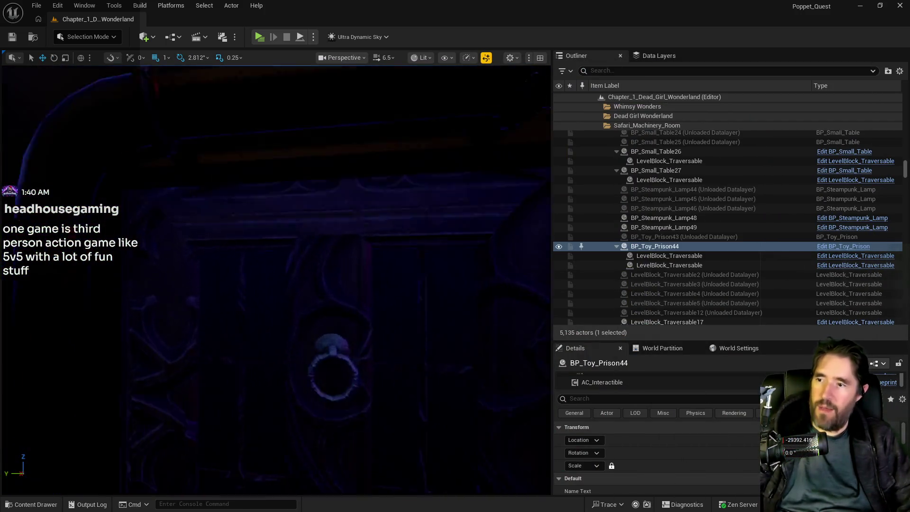
{"action": "key", "text": "w"}
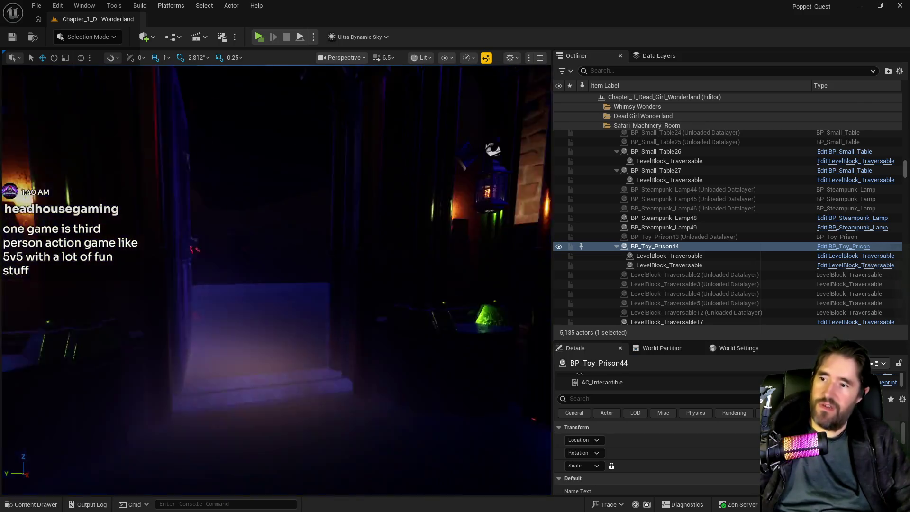
{"action": "left_click", "coordinate": [199, 199]}
{"action": "scroll", "coordinate": [741, 459], "scroll_direction": "down", "scroll_amount": 2}
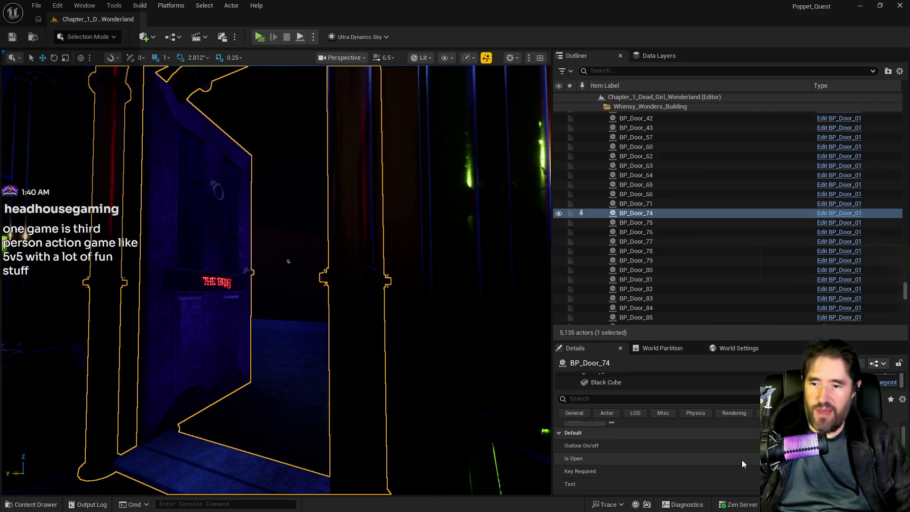
{"action": "key", "text": "w"}
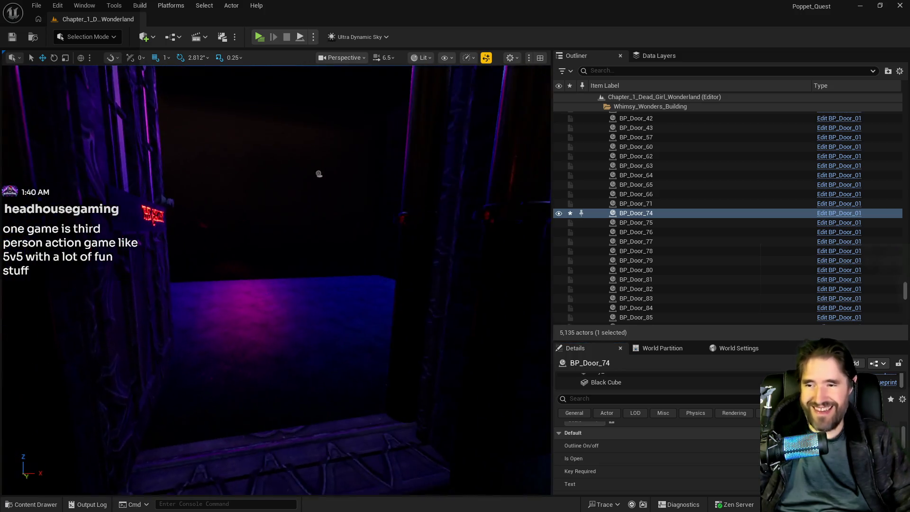
{"action": "left_click", "coordinate": [177, 298]}
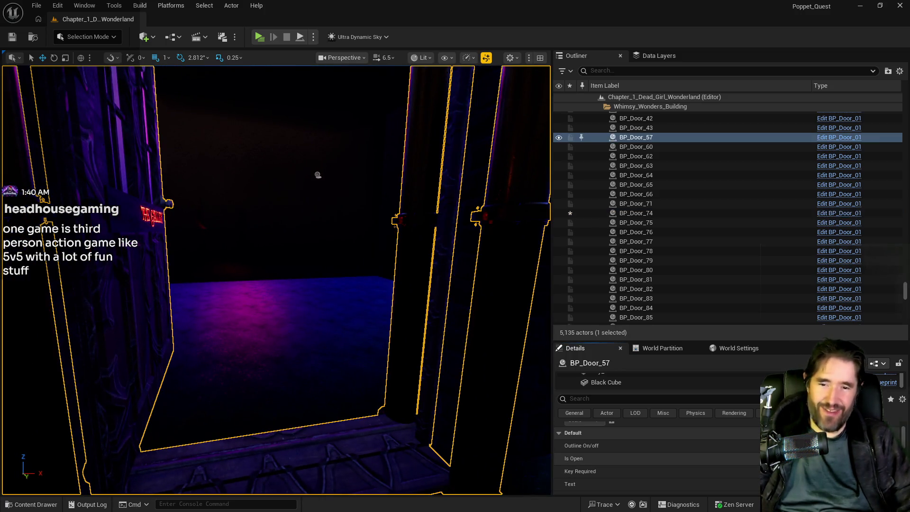
{"action": "left_click", "coordinate": [767, 458]}
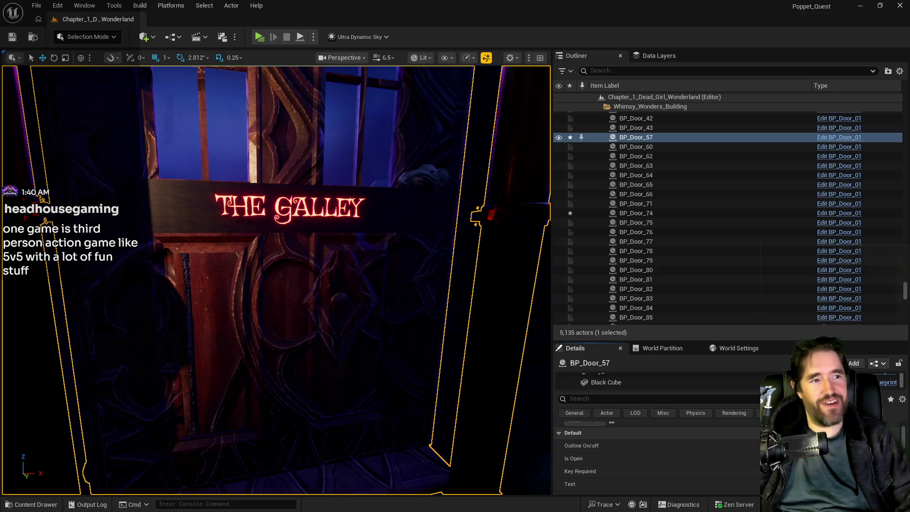
{"action": "key", "text": "s"}
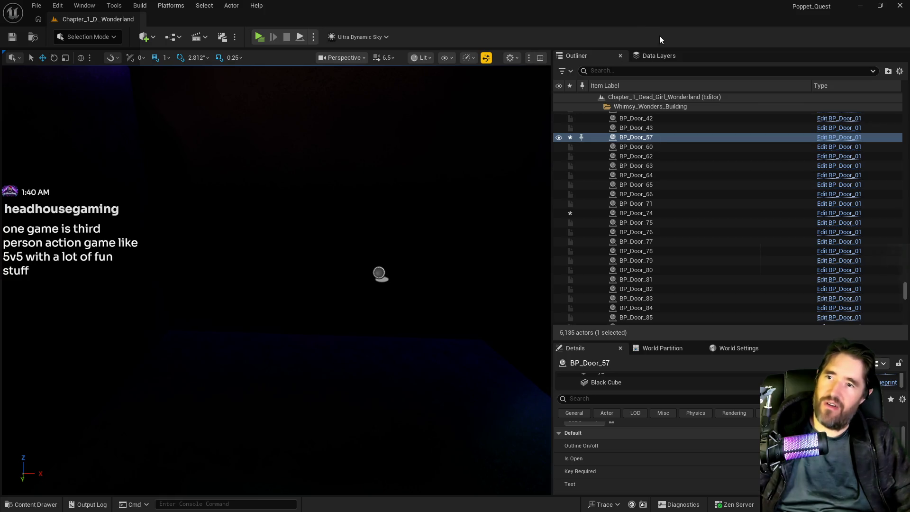
{"action": "left_click", "coordinate": [658, 56]}
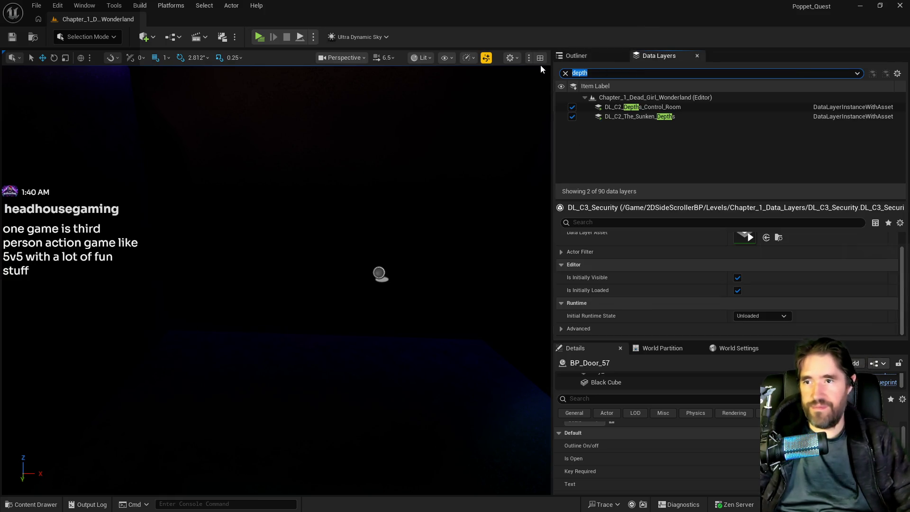
Filter data layers for 'brig', load DL_C2_The_Brig, and orbit to the Felix sign room
{"action": "type", "text": "brig"}
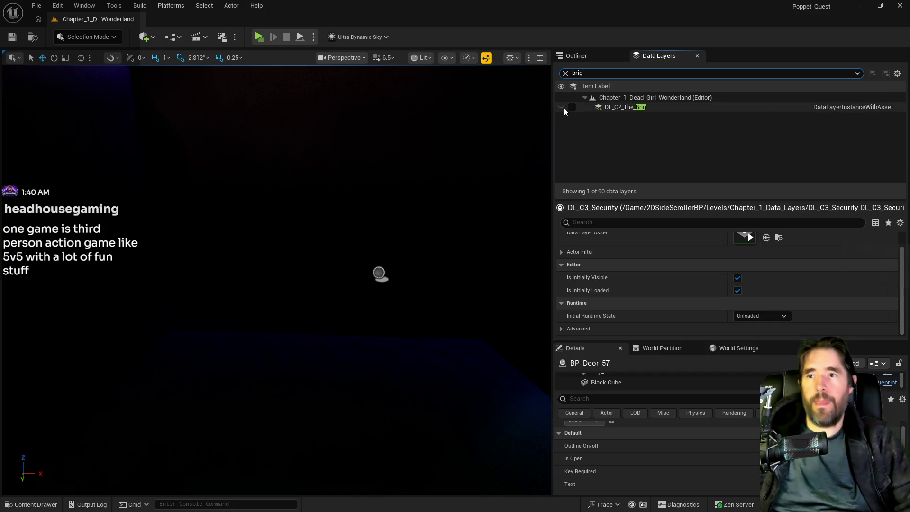
{"action": "left_click", "coordinate": [572, 108]}
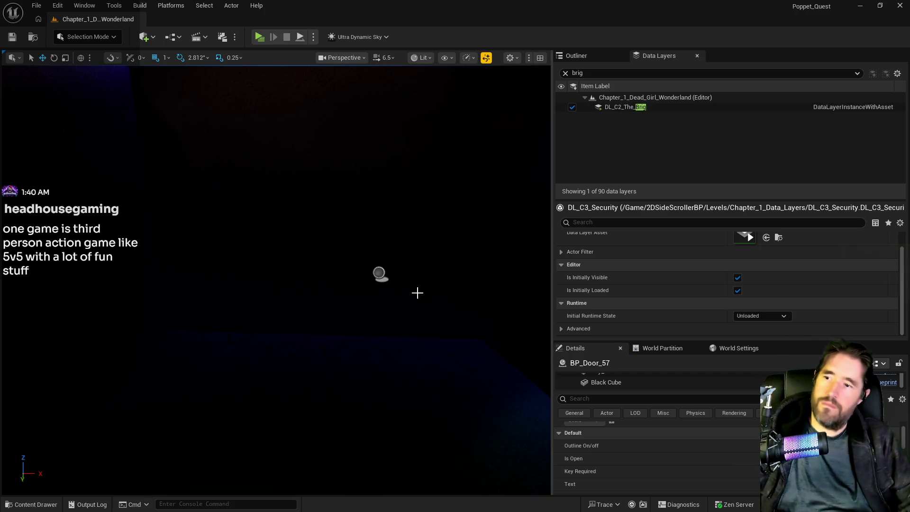
{"action": "mouse_move", "coordinate": [417, 290]}
{"action": "left_mouse_down"}
{"action": "mouse_move", "coordinate": [360, 290]}
{"action": "mouse_move", "coordinate": [341, 345]}
{"action": "mouse_move", "coordinate": [322, 357]}
{"action": "mouse_move", "coordinate": [322, 315]}
{"action": "left_mouse_up"}
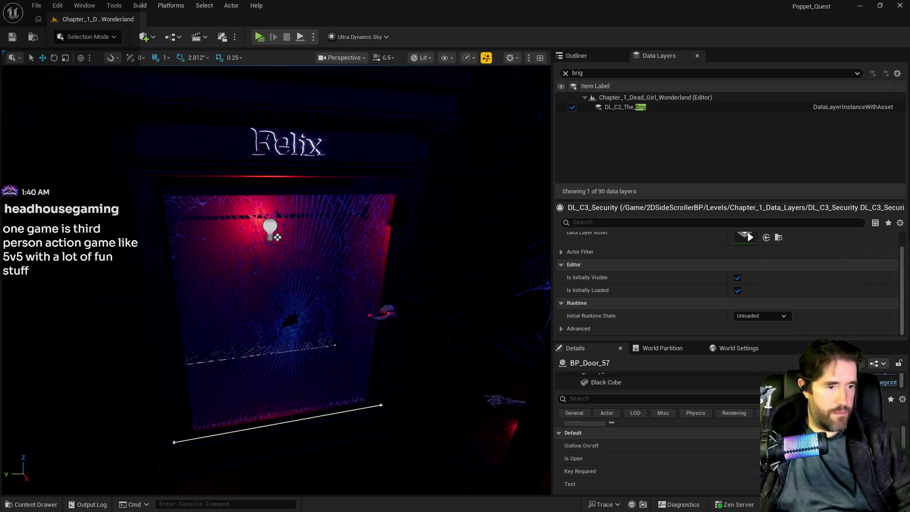
Open the BP_Puppet_Master blueprint from the Characters folder in the Content Browser
{"action": "left_click", "coordinate": [37, 504]}
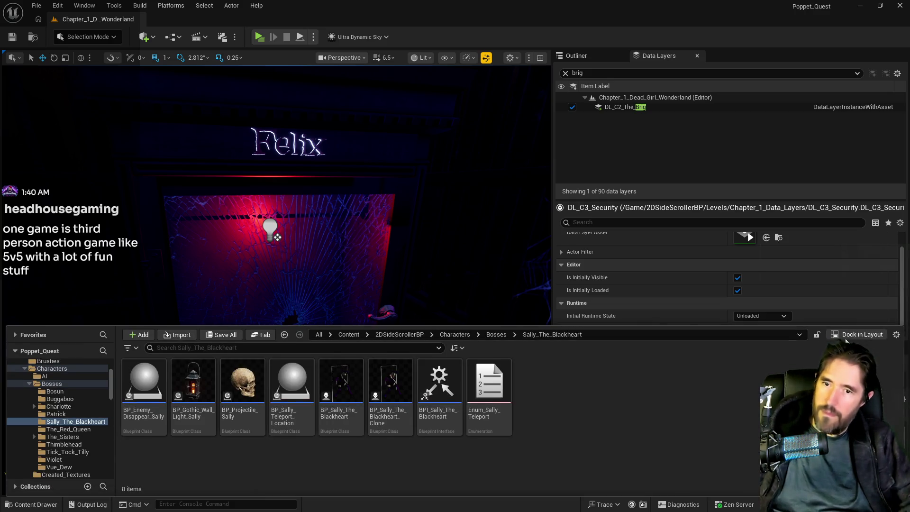
{"action": "key", "text": "ctrl+space"}
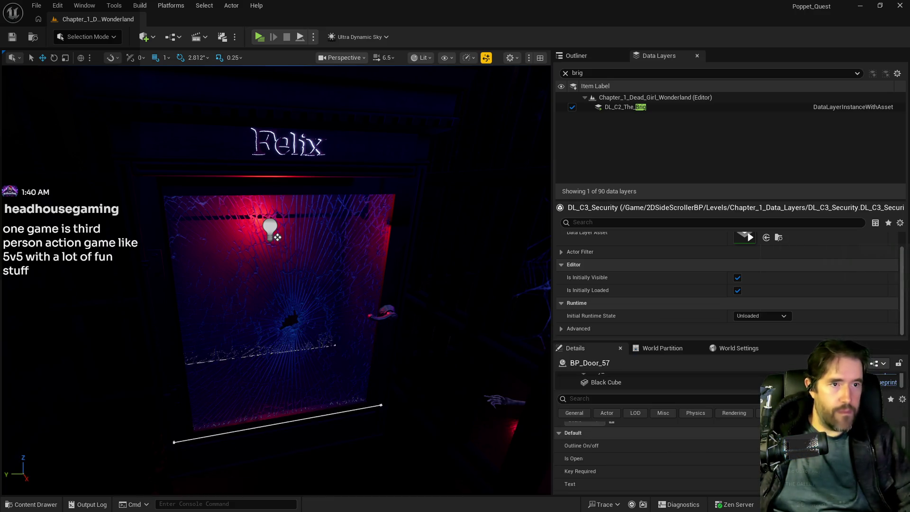
{"action": "key", "text": "ctrl+space"}
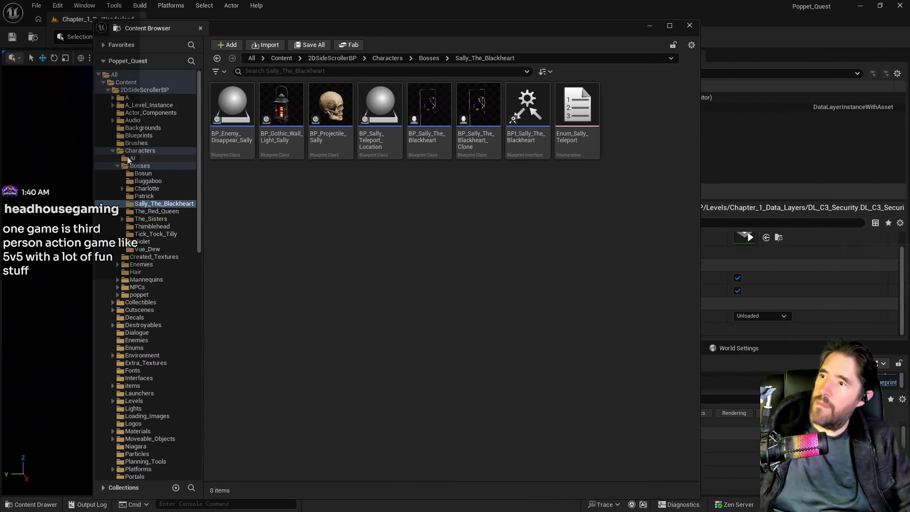
{"action": "left_click", "coordinate": [137, 150]}
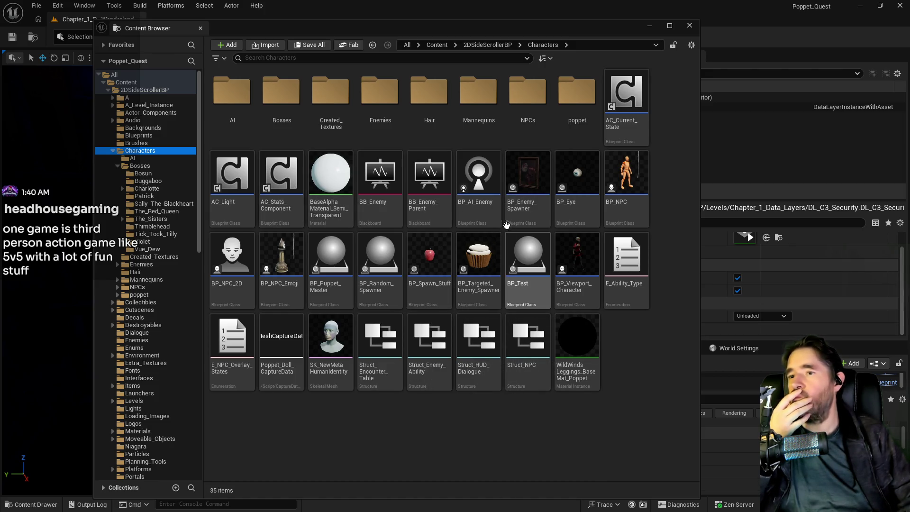
{"action": "left_click", "coordinate": [339, 291]}
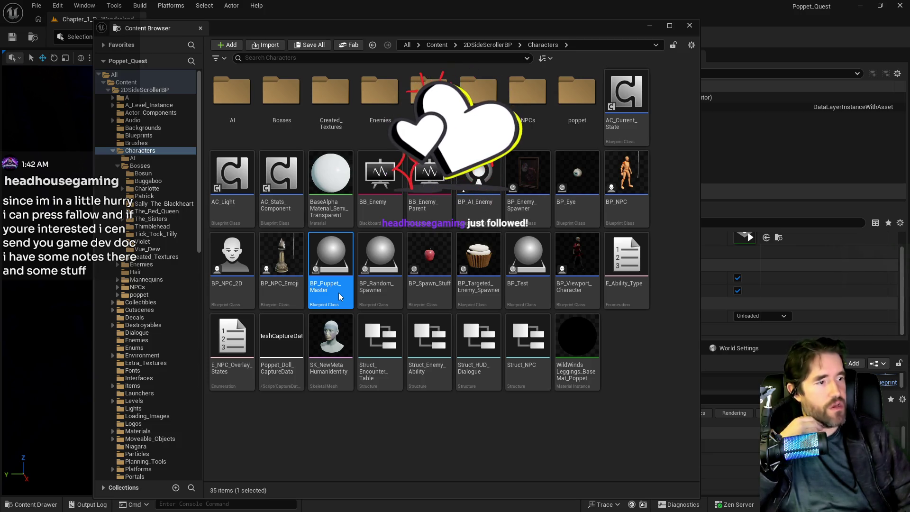
{"action": "mouse_move", "coordinate": [338, 291]}
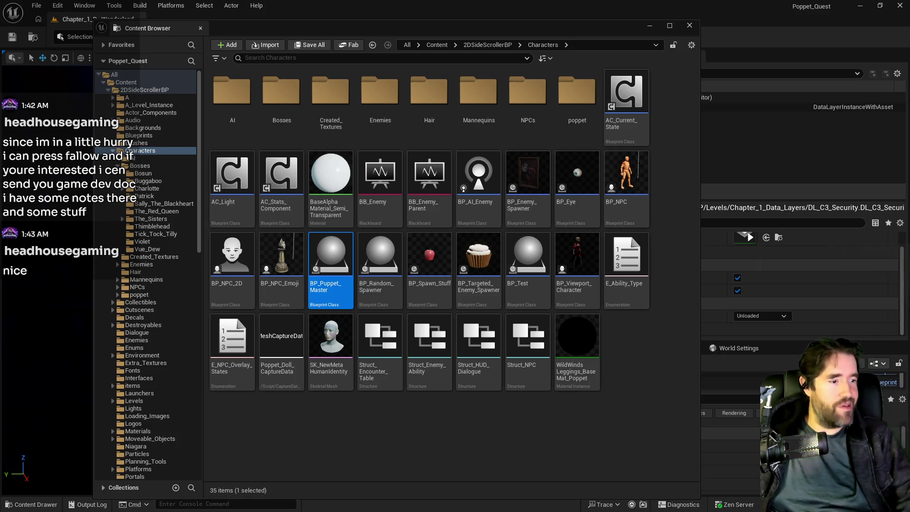
{"action": "key", "text": "Return"}
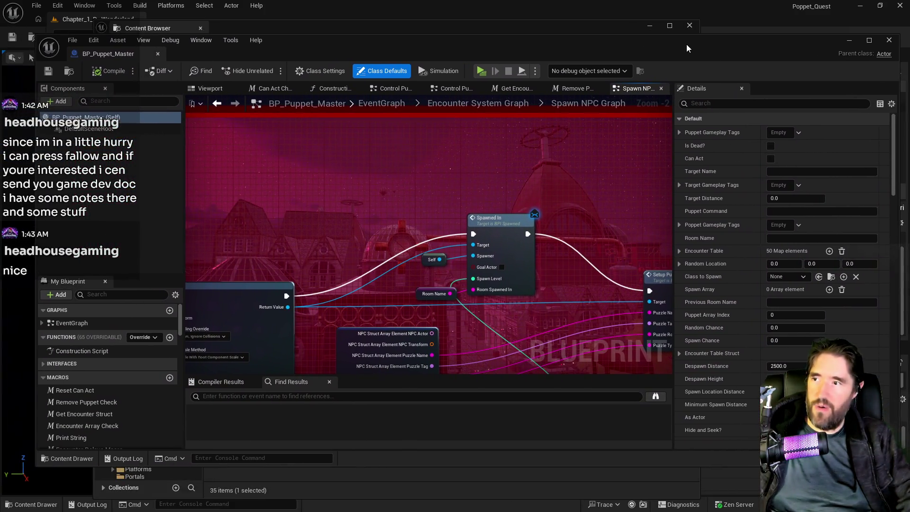
Search the My Blueprint panel for 'encounter' to surface the Encounter Table variable
{"action": "left_click_drag", "start_coordinate": [686, 44], "coordinate": [667, 44]}
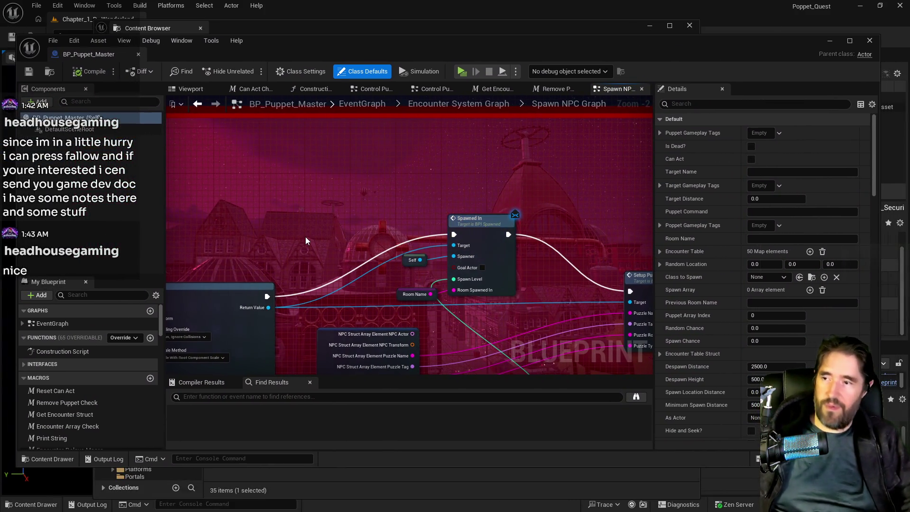
{"action": "scroll", "coordinate": [305, 236], "scroll_direction": "down", "scroll_amount": 2}
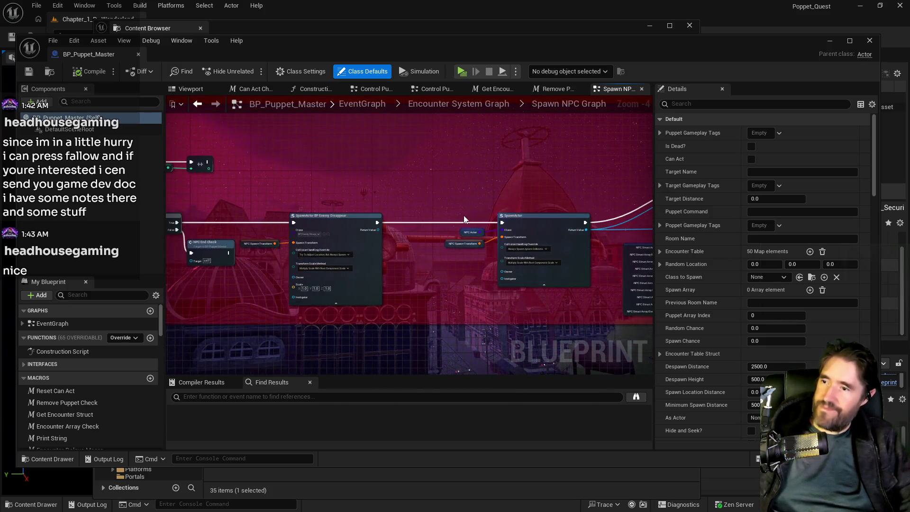
{"action": "scroll", "coordinate": [434, 198], "scroll_direction": "down", "scroll_amount": 2}
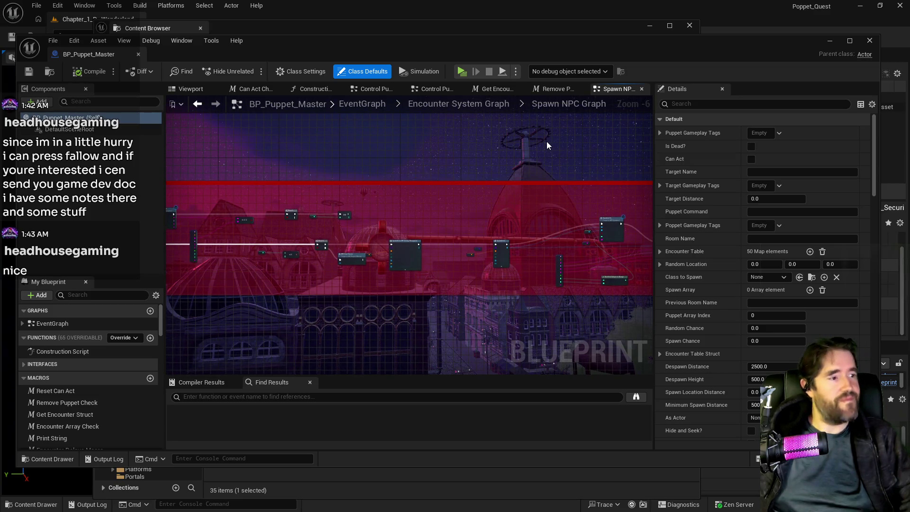
{"action": "left_click_drag", "start_coordinate": [295, 225], "coordinate": [340, 237]}
{"action": "scroll", "coordinate": [301, 243], "scroll_direction": "up", "scroll_amount": 3}
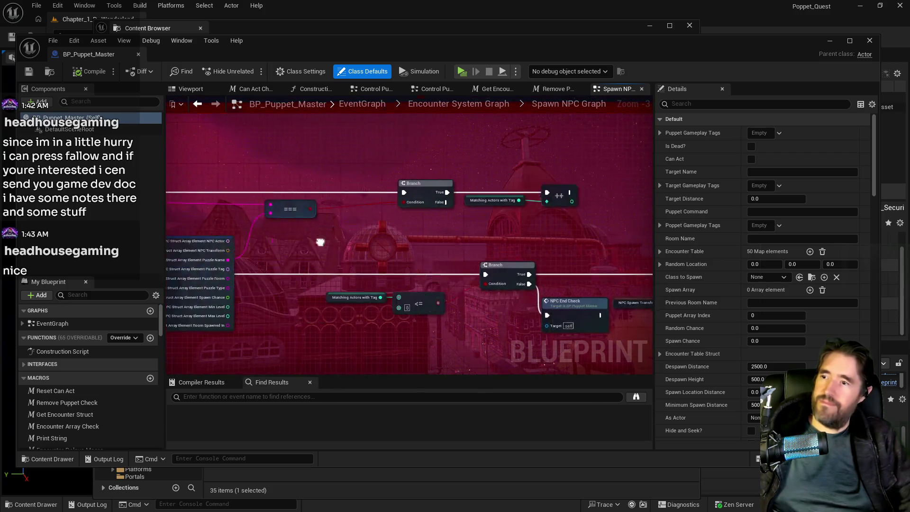
{"action": "left_click", "coordinate": [91, 294]}
{"action": "type", "text": "enco8"}
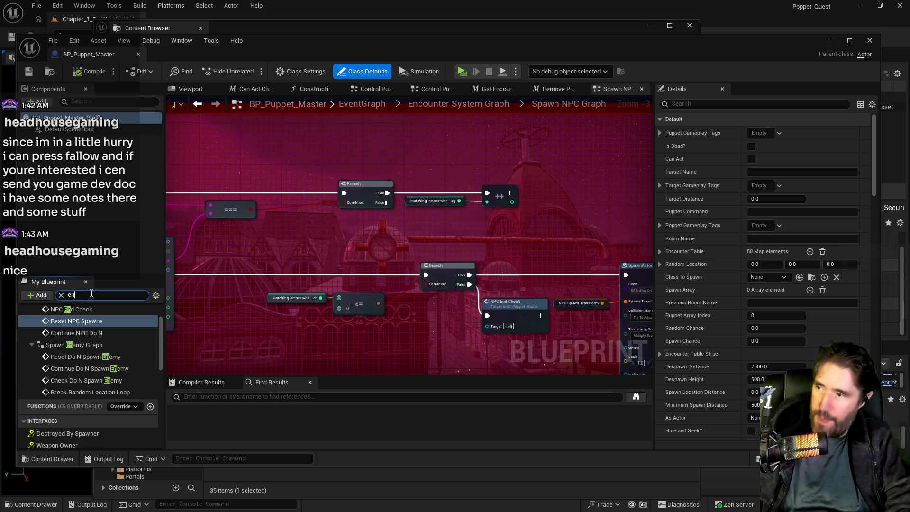
{"action": "type", "text": "unter"}
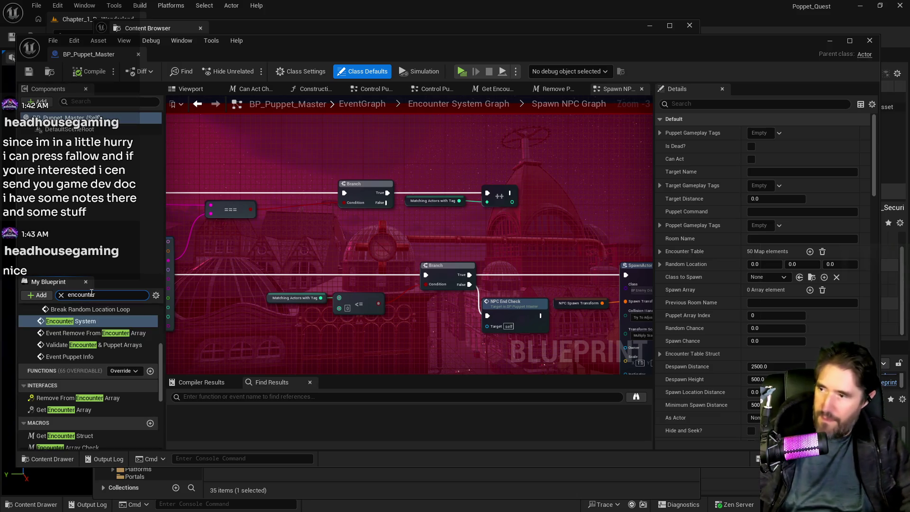
{"action": "scroll", "coordinate": [85, 393], "scroll_direction": "down", "scroll_amount": 2}
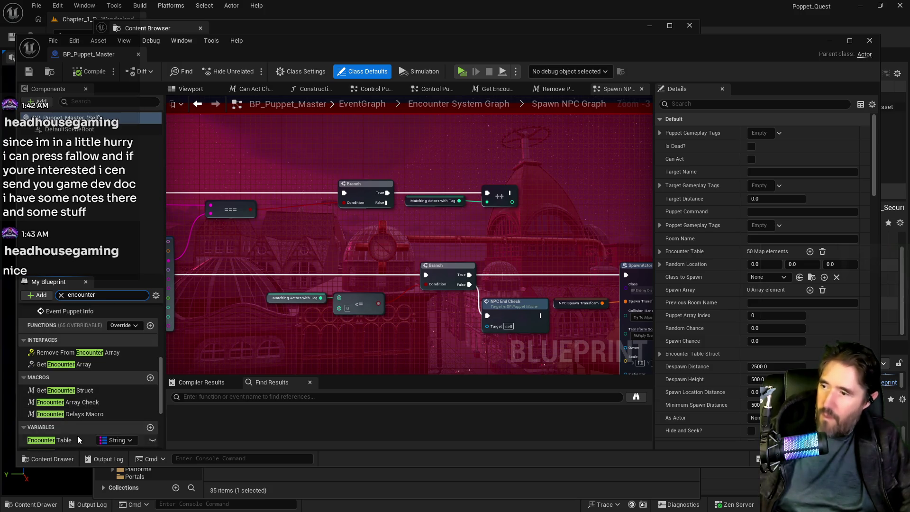
Delete the Bilge room entry from the Encounter Table defaults
{"action": "left_click", "coordinate": [52, 440]}
{"action": "scroll", "coordinate": [760, 327], "scroll_direction": "down", "scroll_amount": 5}
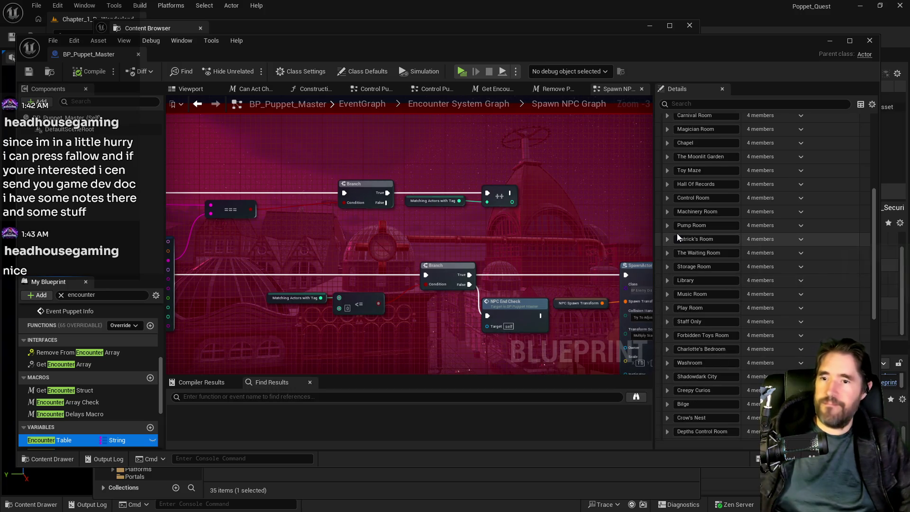
{"action": "scroll", "coordinate": [679, 266], "scroll_direction": "down", "scroll_amount": 4}
{"action": "scroll", "coordinate": [679, 273], "scroll_direction": "down", "scroll_amount": 3}
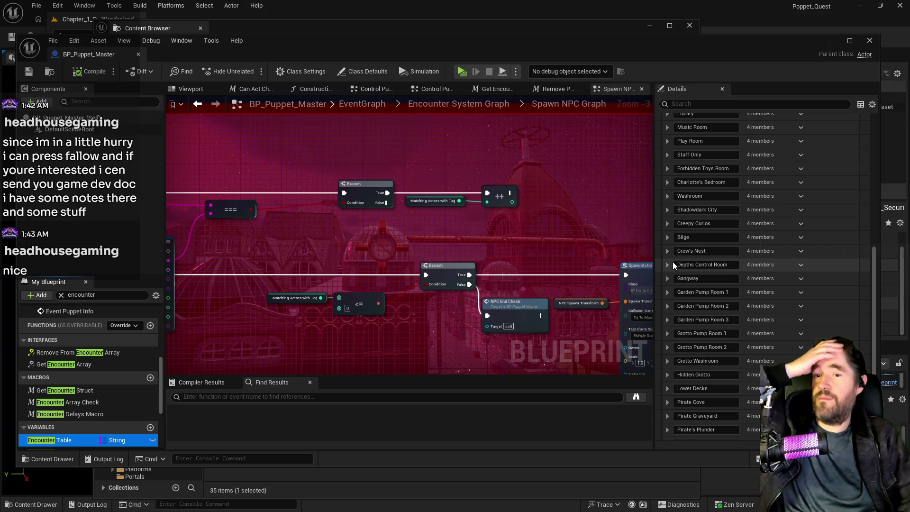
{"action": "left_click", "coordinate": [668, 237]}
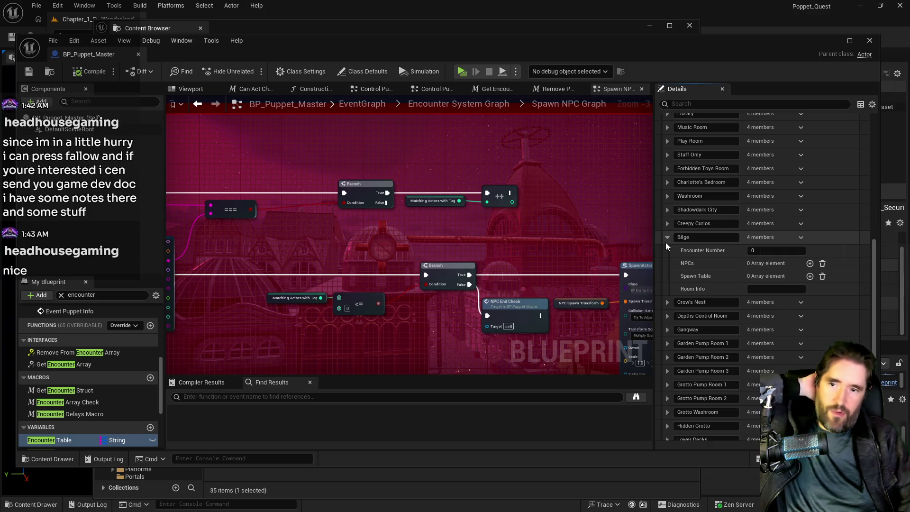
{"action": "left_click", "coordinate": [801, 238]}
{"action": "left_click", "coordinate": [811, 253]}
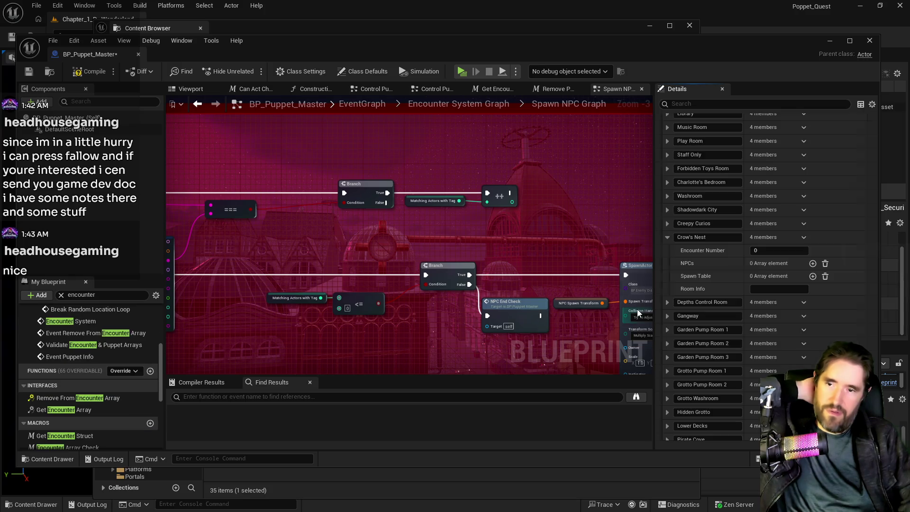
{"action": "left_click", "coordinate": [667, 238]}
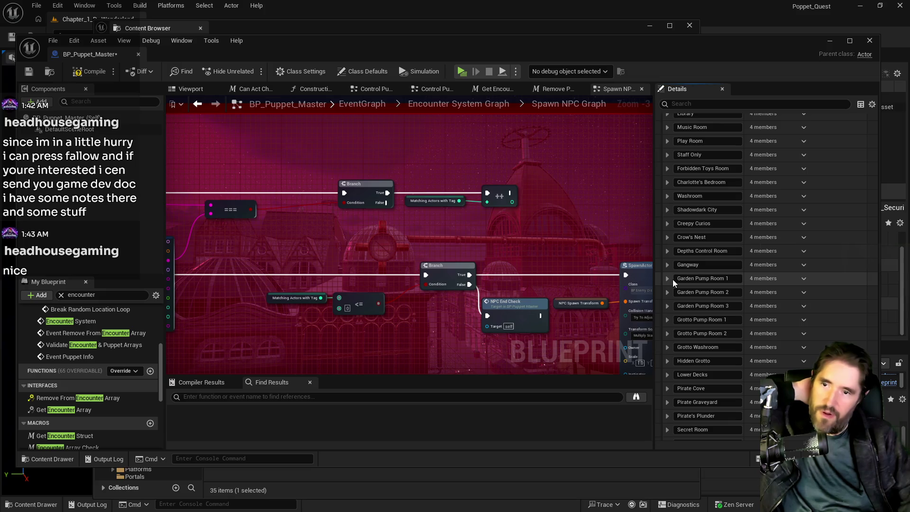
Expand The Brig's first NPC entry to reveal its NPC Transform location, rotation and scale
{"action": "scroll", "coordinate": [675, 279], "scroll_direction": "down", "scroll_amount": 2}
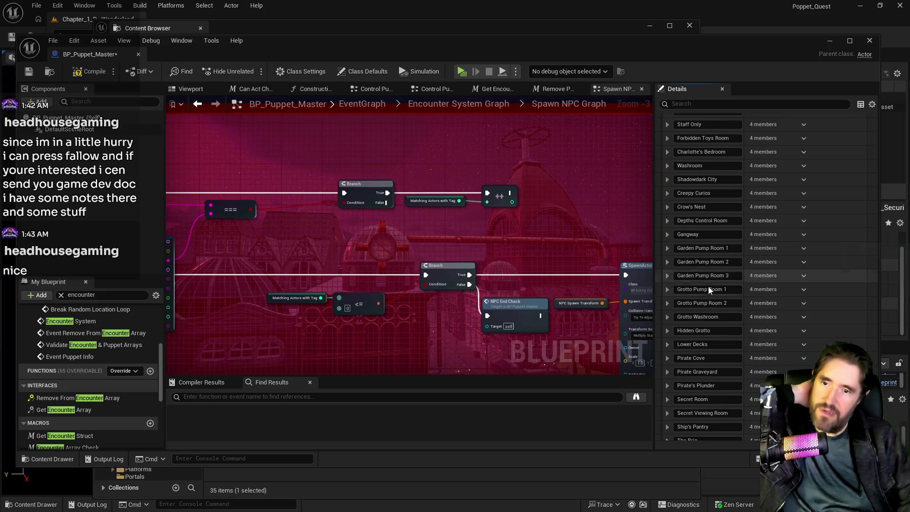
{"action": "scroll", "coordinate": [698, 309], "scroll_direction": "down", "scroll_amount": 2}
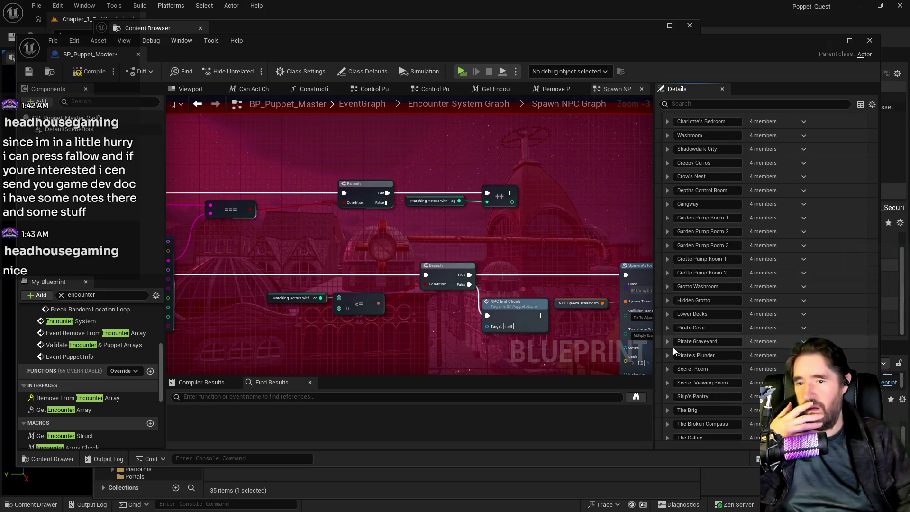
{"action": "scroll", "coordinate": [673, 351], "scroll_direction": "down", "scroll_amount": 3}
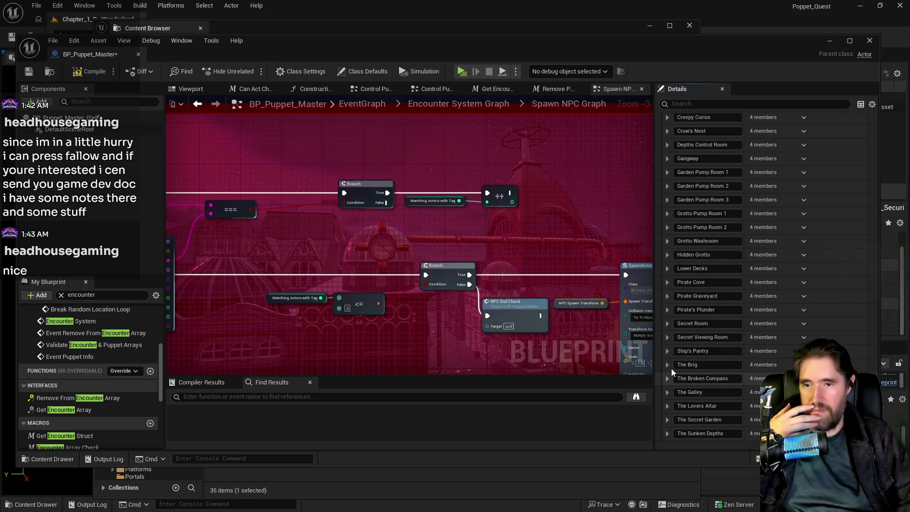
{"action": "left_click", "coordinate": [667, 364]}
{"action": "left_click", "coordinate": [674, 390]}
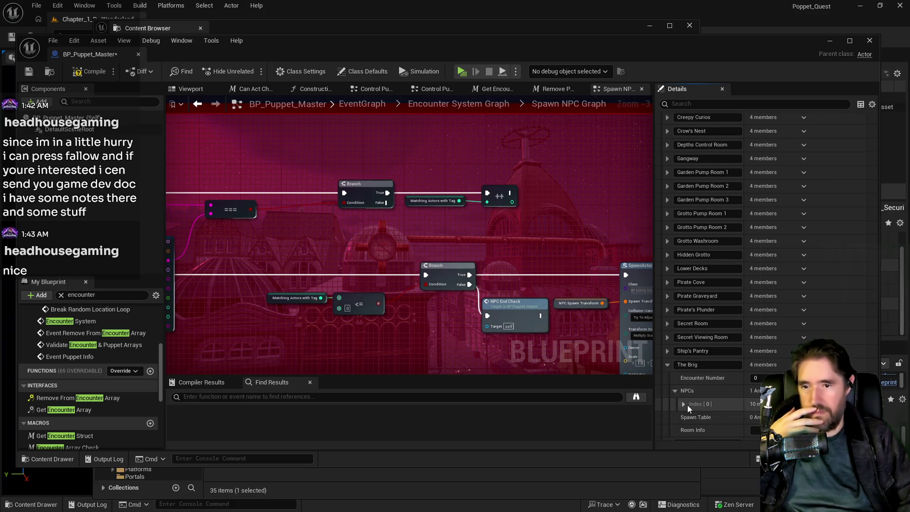
{"action": "left_click", "coordinate": [683, 404]}
{"action": "scroll", "coordinate": [725, 416], "scroll_direction": "down", "scroll_amount": 3}
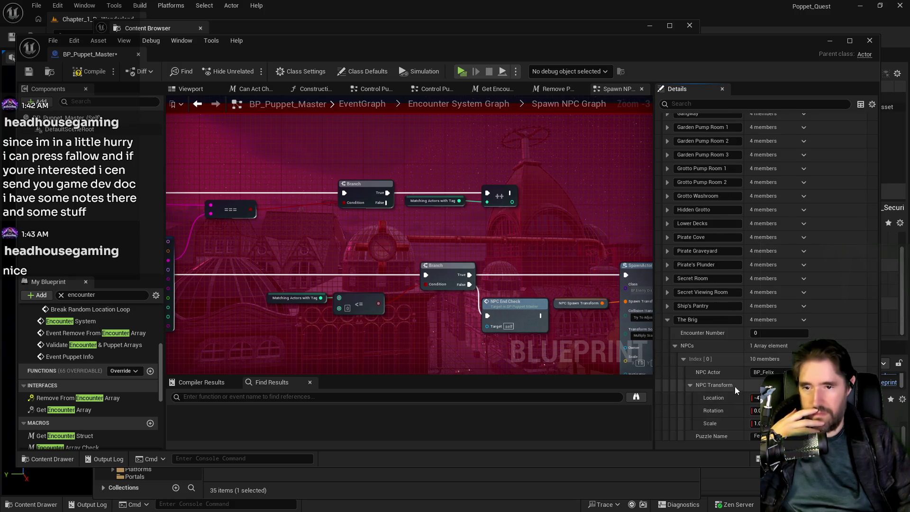
{"action": "left_click", "coordinate": [690, 385]}
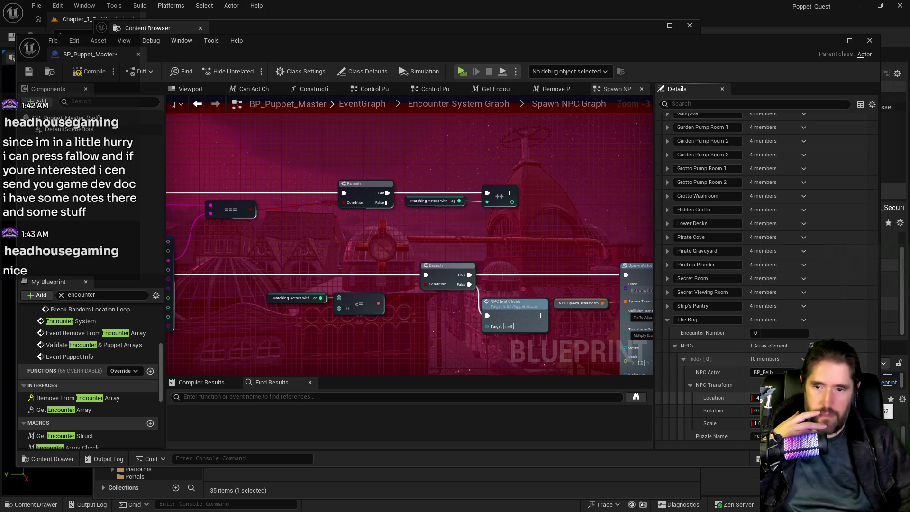
{"action": "left_click", "coordinate": [357, 28]}
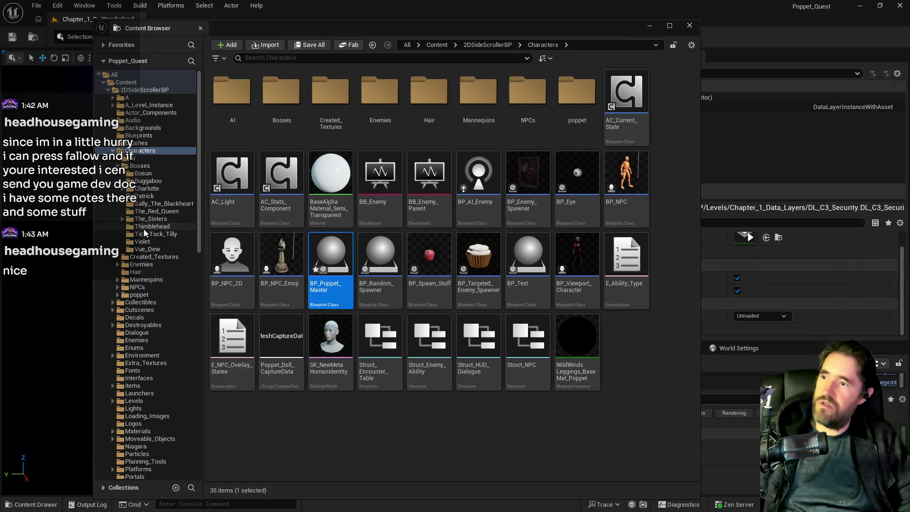
Select the placed BP_Felix character in the level viewport and frame it
{"action": "left_click", "coordinate": [137, 287]}
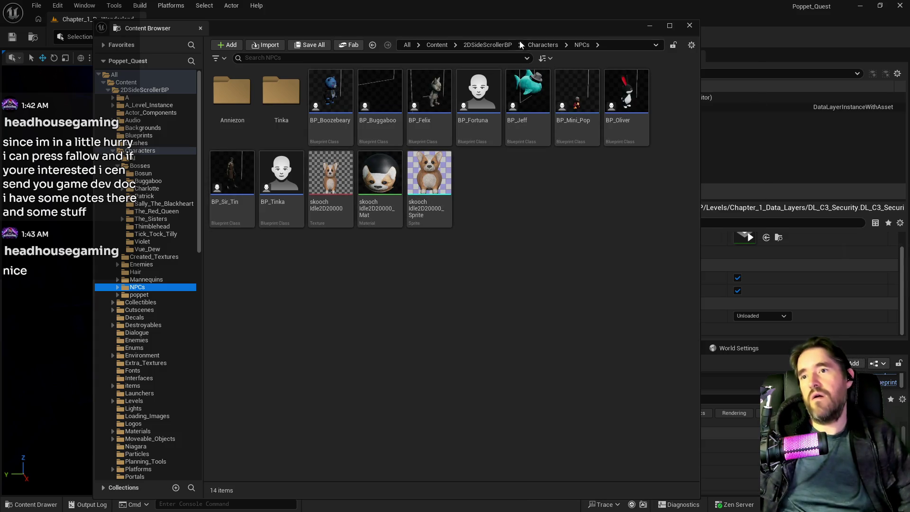
{"action": "left_click", "coordinate": [273, 232]}
{"action": "left_click_drag", "start_coordinate": [422, 281], "coordinate": [421, 281]}
{"action": "left_click_drag", "start_coordinate": [320, 298], "coordinate": [319, 297]}
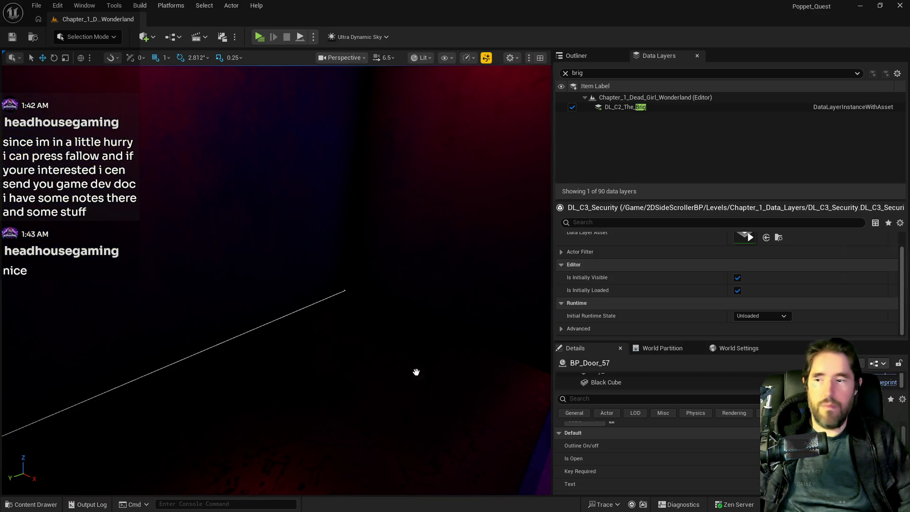
{"action": "left_click_drag", "start_coordinate": [260, 395], "coordinate": [328, 393]}
{"action": "left_click", "coordinate": [329, 393]}
{"action": "key", "text": "f"}
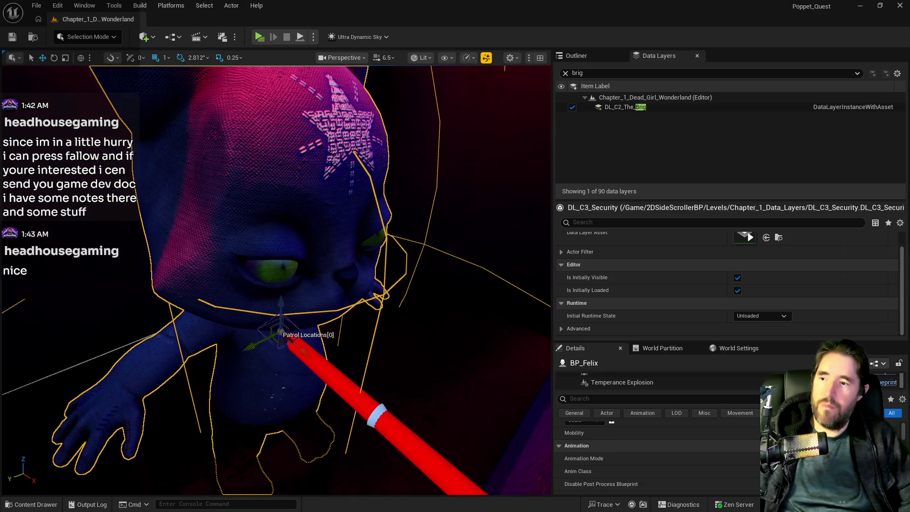
{"action": "left_click_drag", "start_coordinate": [281, 313], "coordinate": [287, 106]}
{"action": "key", "text": "f"}
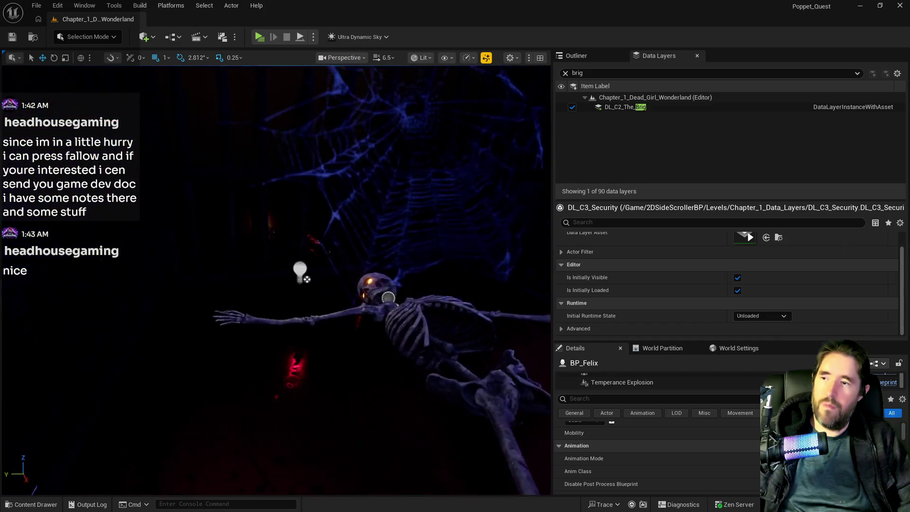
{"action": "mouse_move", "coordinate": [7, 86]}
{"action": "left_mouse_down"}
{"action": "mouse_move", "coordinate": [199, 93]}
{"action": "mouse_move", "coordinate": [364, 147]}
{"action": "left_mouse_up"}
{"action": "scroll", "coordinate": [642, 468], "scroll_direction": "up", "scroll_amount": 2}
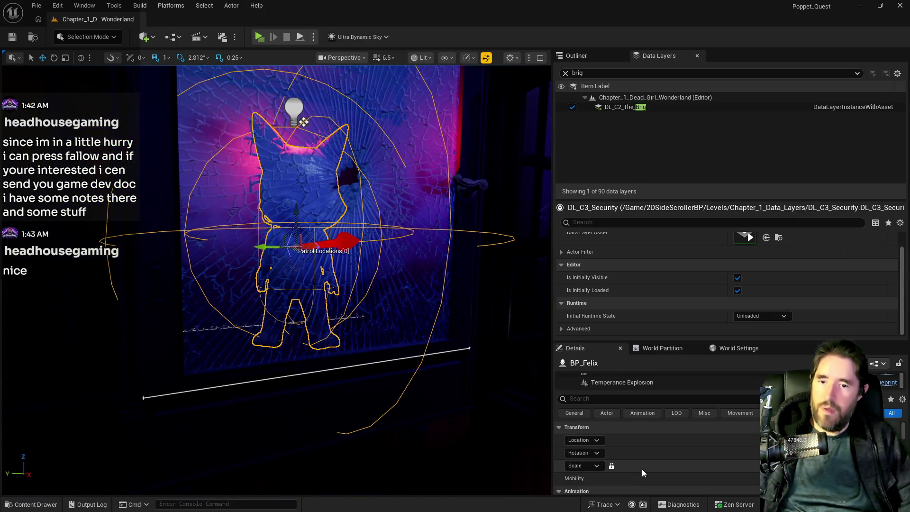
Copy Felix's location into The Brig's NPC Transform location in BP_Puppet_Master
{"action": "right_click", "coordinate": [654, 442]}
{"action": "left_click", "coordinate": [697, 394]}
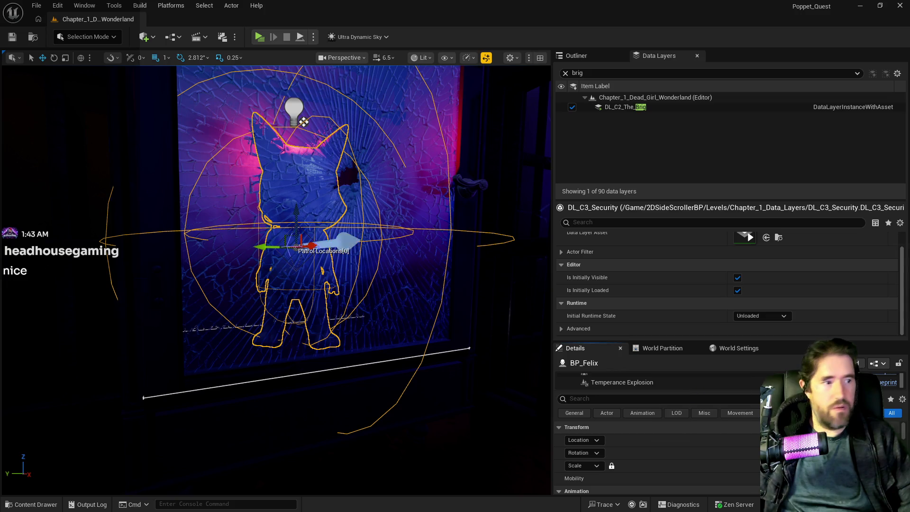
{"action": "key", "text": "alt+Tab"}
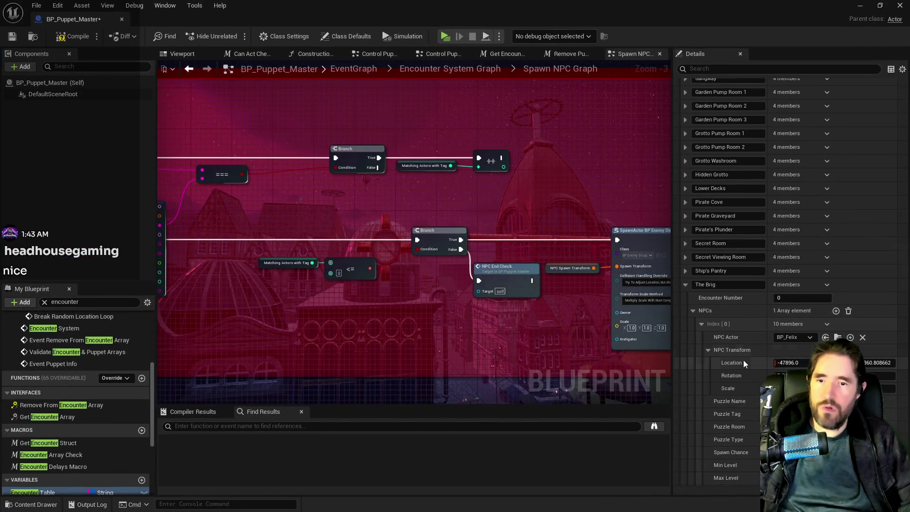
{"action": "right_click", "coordinate": [750, 367]}
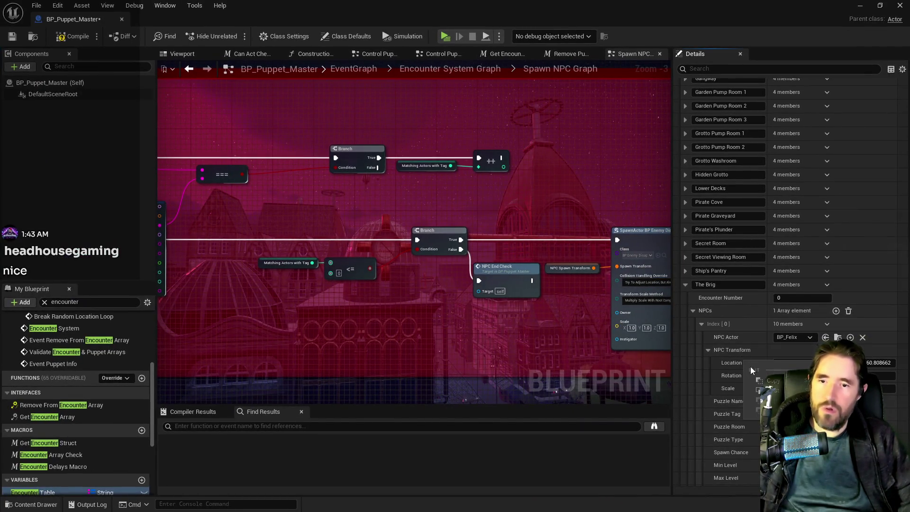
{"action": "left_click", "coordinate": [760, 390]}
{"action": "key", "text": "alt+Tab"}
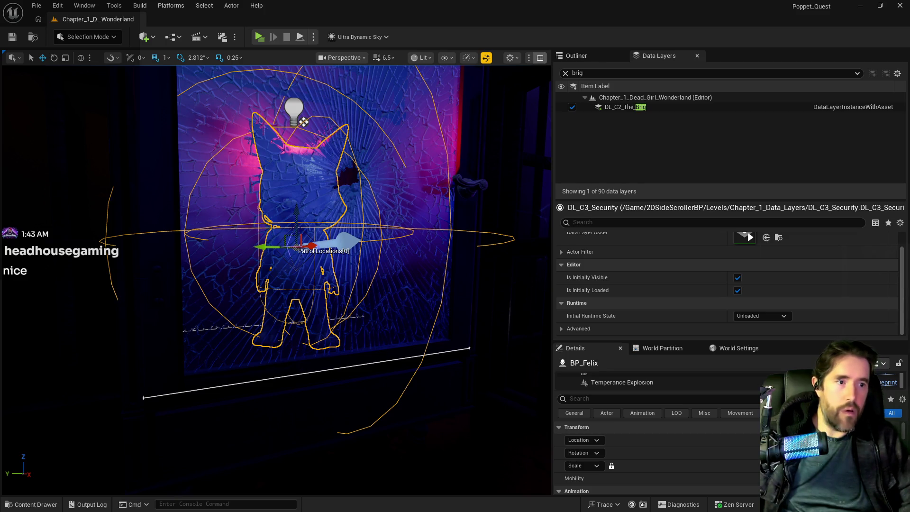
Delete the BP_Felix actor from the level and save it
{"action": "left_click", "coordinate": [588, 50]}
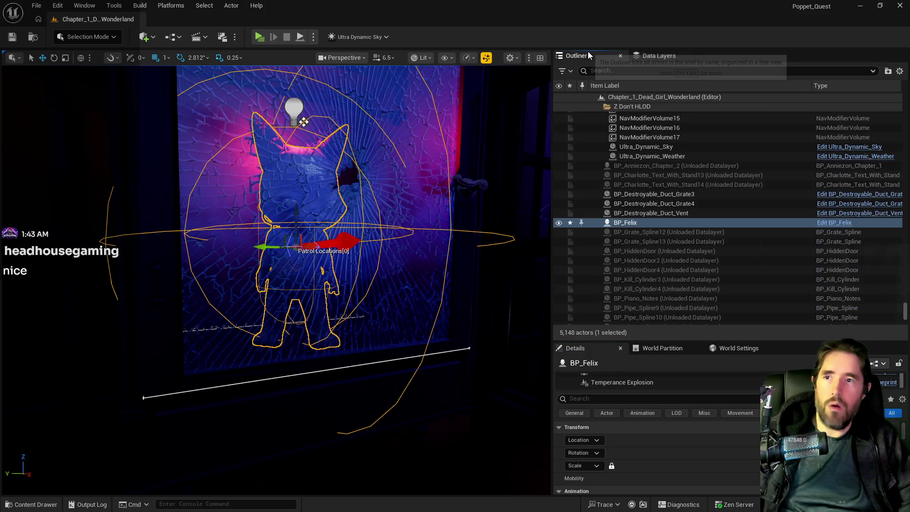
{"action": "key", "text": "Delete"}
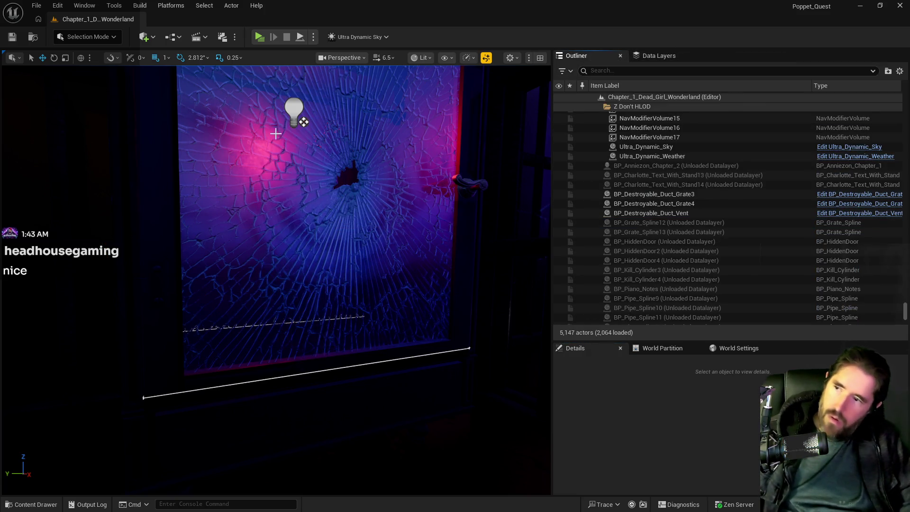
{"action": "left_click", "coordinate": [11, 38]}
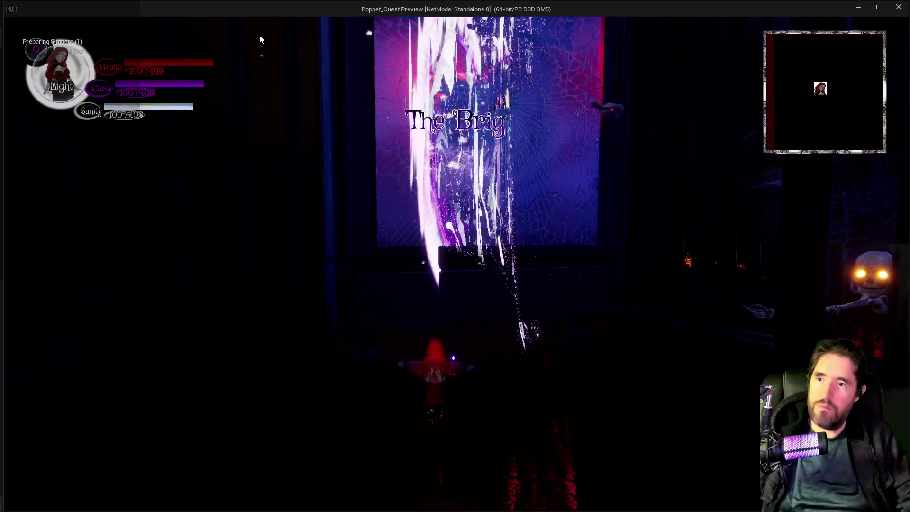
Walk the character past the cracked mirror door and carved wall panel, then end the test play
{"action": "key", "text": "alt+Tab"}
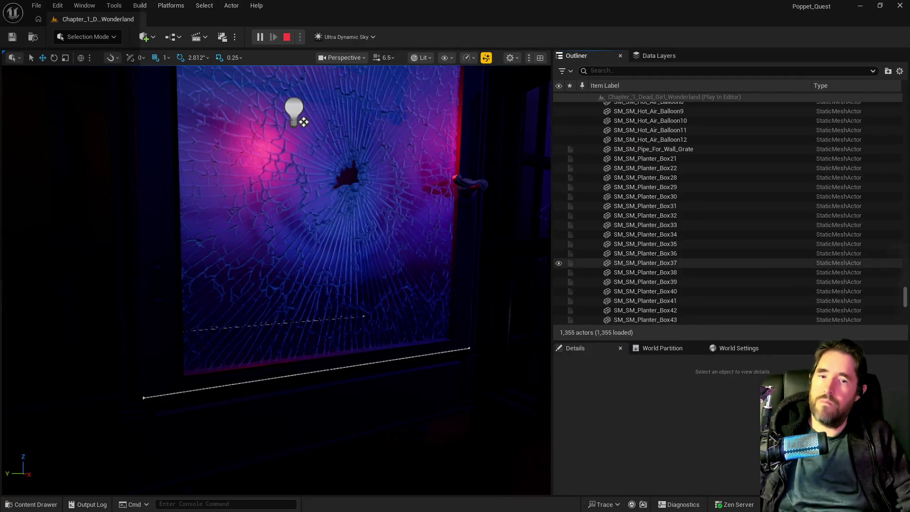
{"action": "scroll", "coordinate": [663, 263], "scroll_direction": "down", "scroll_amount": 1}
{"action": "key", "text": "alt+Tab"}
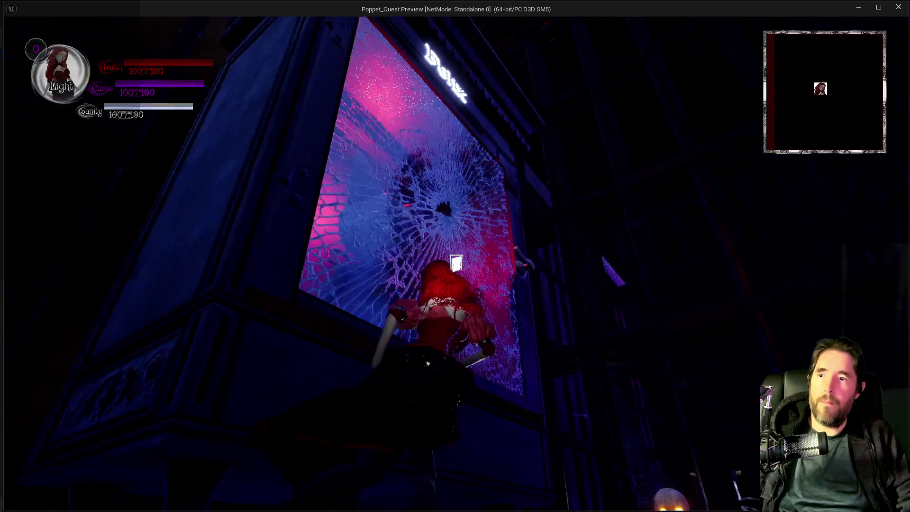
{"action": "key", "text": "w"}
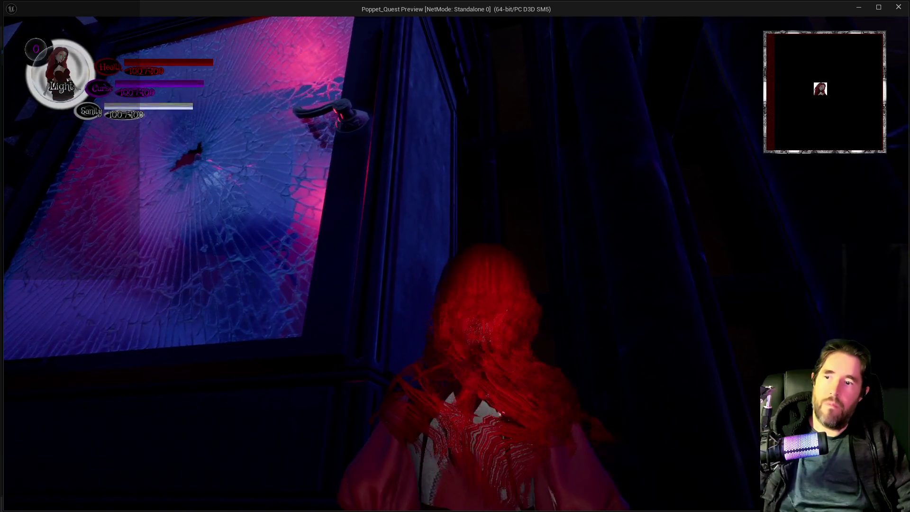
{"action": "key", "text": "w"}
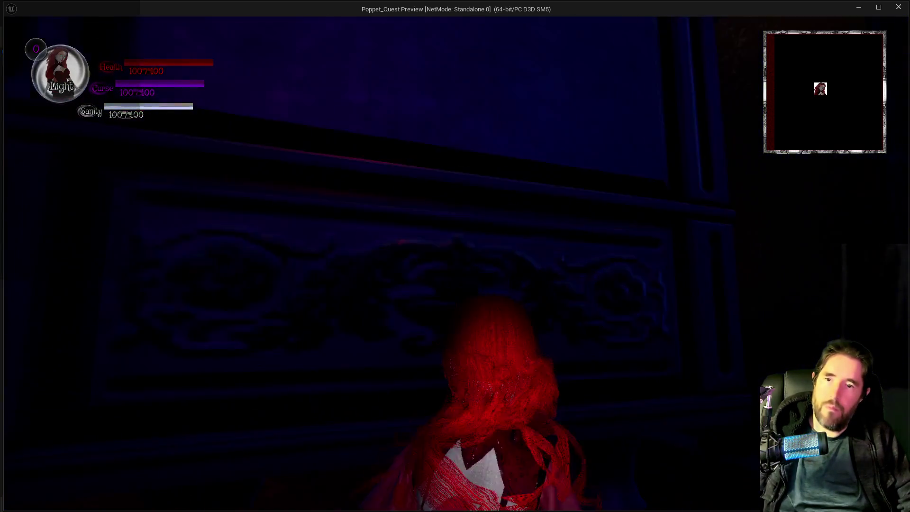
{"action": "key", "text": "s"}
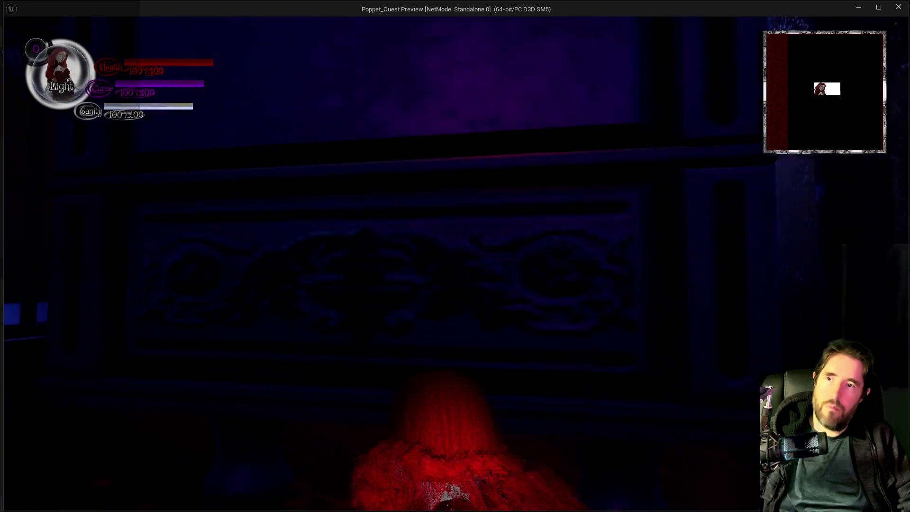
{"action": "key", "text": "w"}
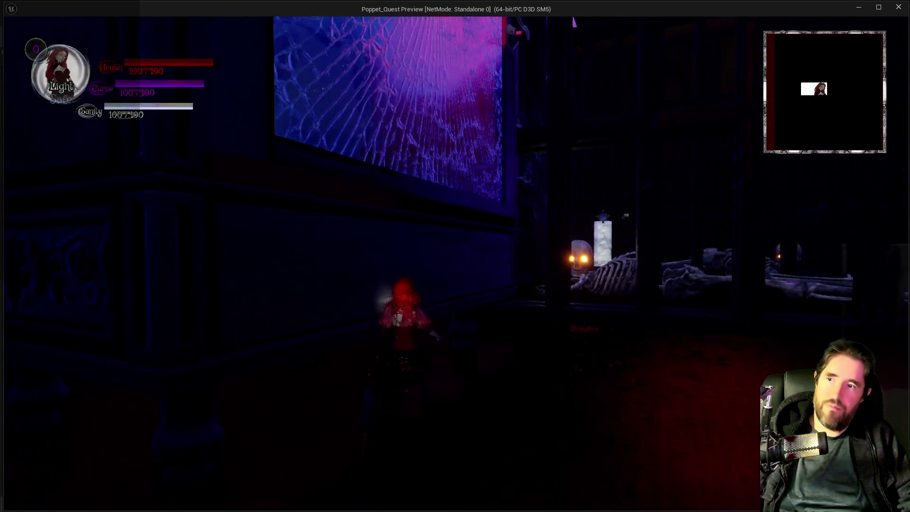
{"action": "key", "text": "Escape"}
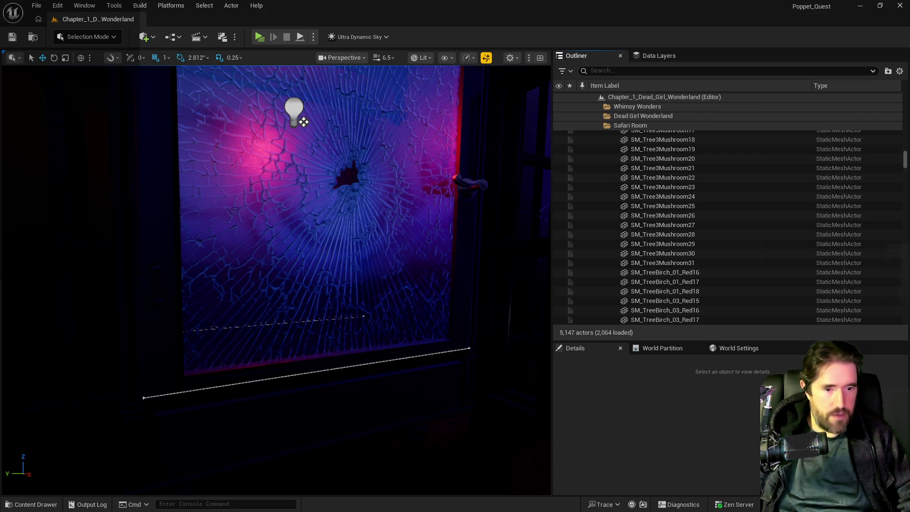
{"action": "key", "text": "alt+Tab"}
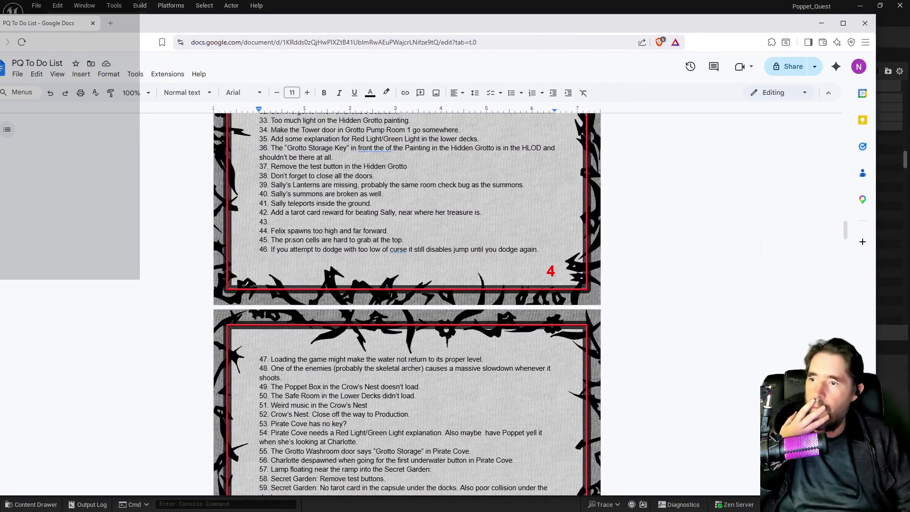
Clear the Felix spawn note from item 44 of the PQ To Do List
{"action": "key", "text": "shift+Home"}
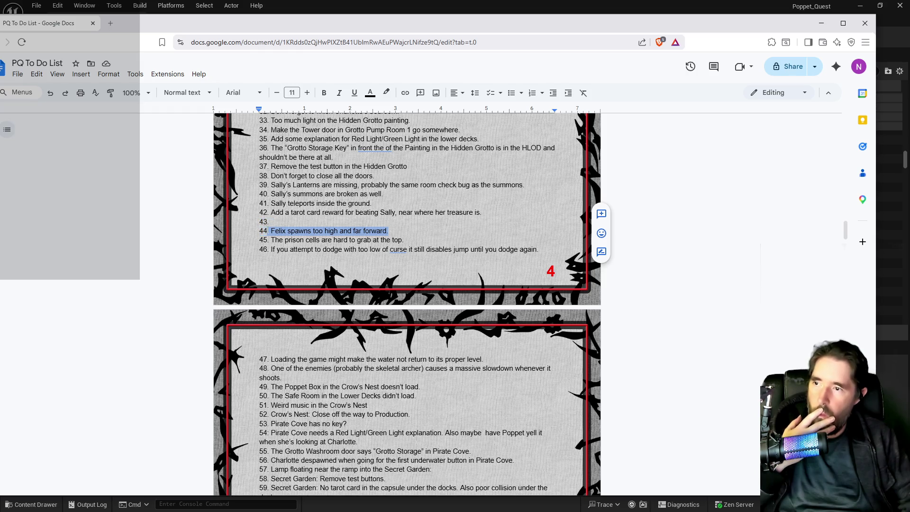
{"action": "key", "text": "BackSpace"}
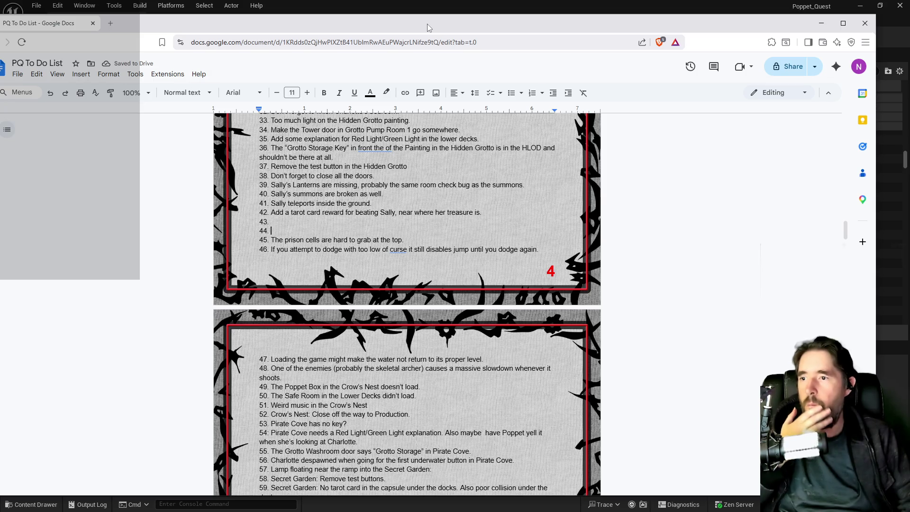
{"action": "key", "text": "alt+Tab"}
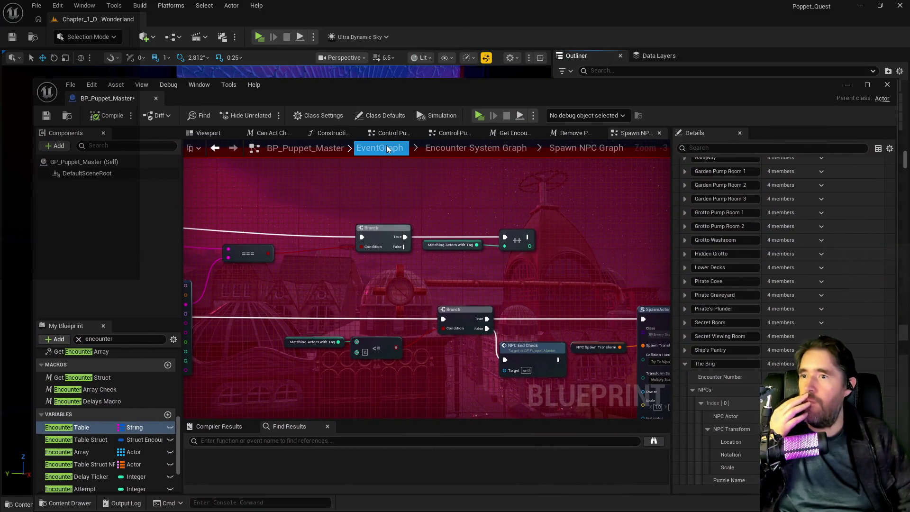
Save BP_Puppet_Master and open the BP_Poppet pawn blueprint from the GameMode menu
{"action": "left_click", "coordinate": [71, 85]}
{"action": "left_click", "coordinate": [78, 150]}
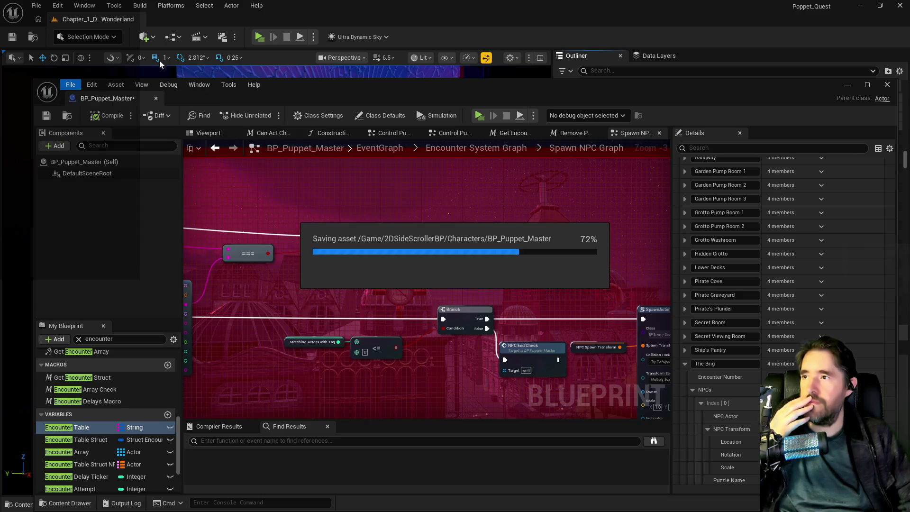
{"action": "left_click", "coordinate": [170, 38]}
{"action": "mouse_move", "coordinate": [218, 137]}
{"action": "mouse_move", "coordinate": [403, 194]}
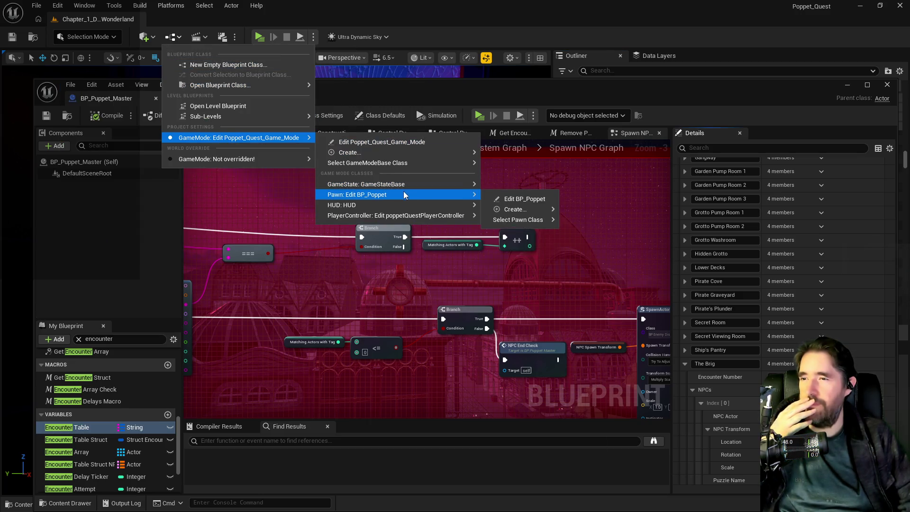
{"action": "left_click", "coordinate": [521, 199]}
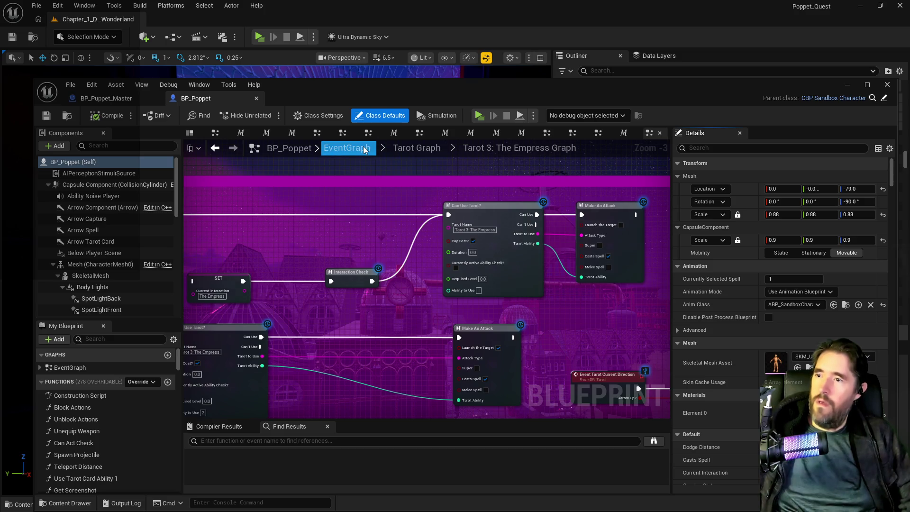
Open BP_Poppet's collapsed Movement Graph and bring its Character Movement nodes into view
{"action": "left_click", "coordinate": [343, 148]}
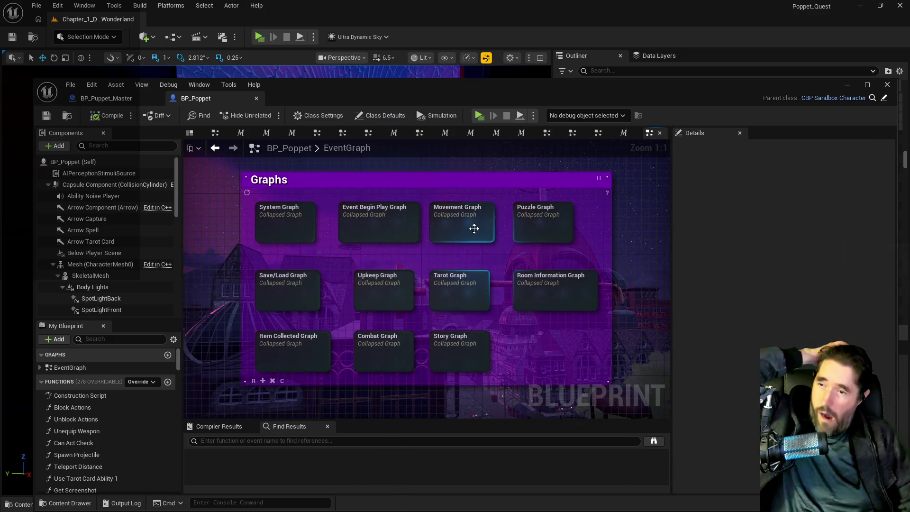
{"action": "double_click", "coordinate": [474, 228]}
{"action": "mouse_move", "coordinate": [337, 244]}
{"action": "left_mouse_down"}
{"action": "mouse_move", "coordinate": [433, 304]}
{"action": "mouse_move", "coordinate": [554, 234]}
{"action": "mouse_move", "coordinate": [575, 356]}
{"action": "left_mouse_up"}
Wire Can Act Check's output straight into the Branch node
{"action": "scroll", "coordinate": [390, 251], "scroll_direction": "up", "scroll_amount": 10}
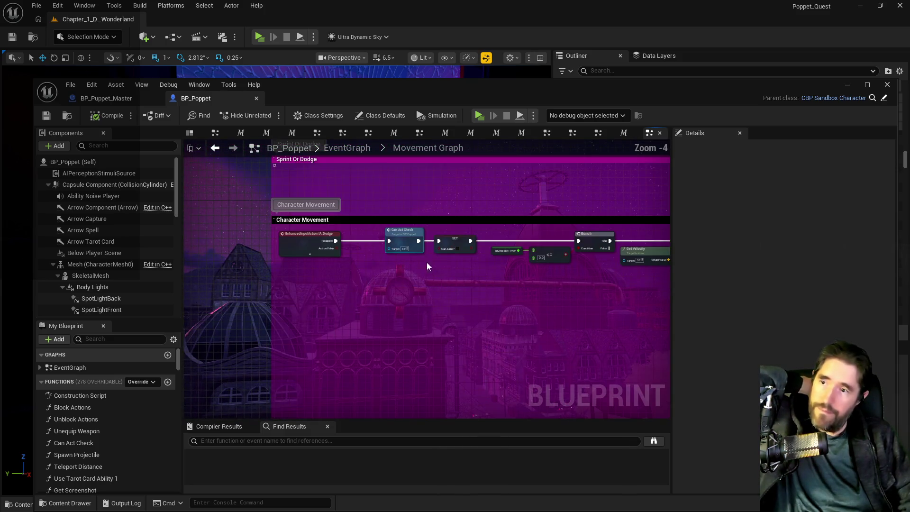
{"action": "mouse_move", "coordinate": [507, 268]}
{"action": "left_mouse_down"}
{"action": "mouse_move", "coordinate": [346, 266]}
{"action": "mouse_move", "coordinate": [376, 267]}
{"action": "mouse_move", "coordinate": [238, 251]}
{"action": "left_mouse_up"}
{"action": "left_click_drag", "start_coordinate": [349, 264], "coordinate": [487, 256]}
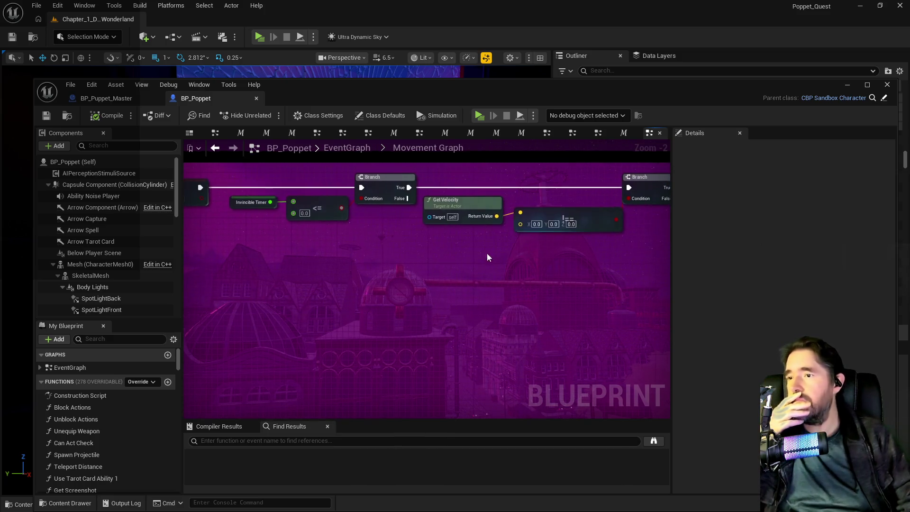
{"action": "left_click_drag", "start_coordinate": [375, 256], "coordinate": [509, 270]}
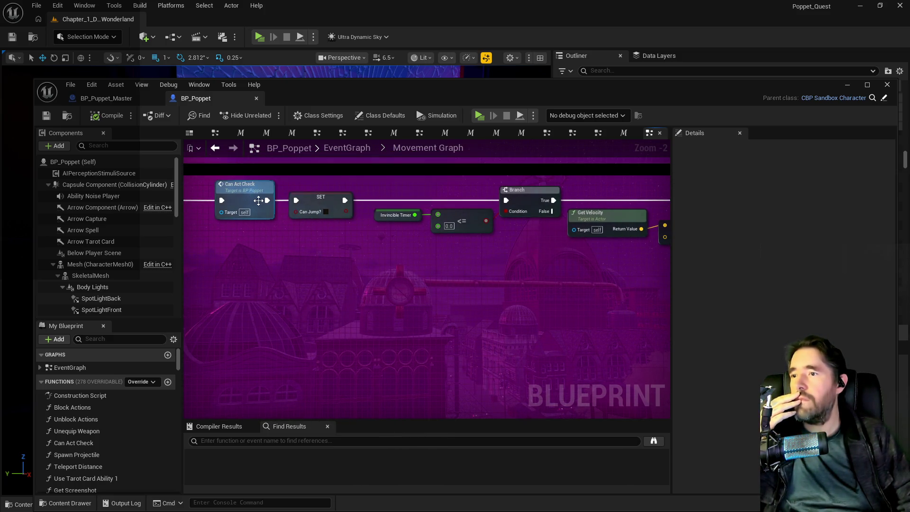
{"action": "left_click_drag", "start_coordinate": [268, 200], "coordinate": [506, 199]}
{"action": "left_click_drag", "start_coordinate": [334, 220], "coordinate": [346, 303]}
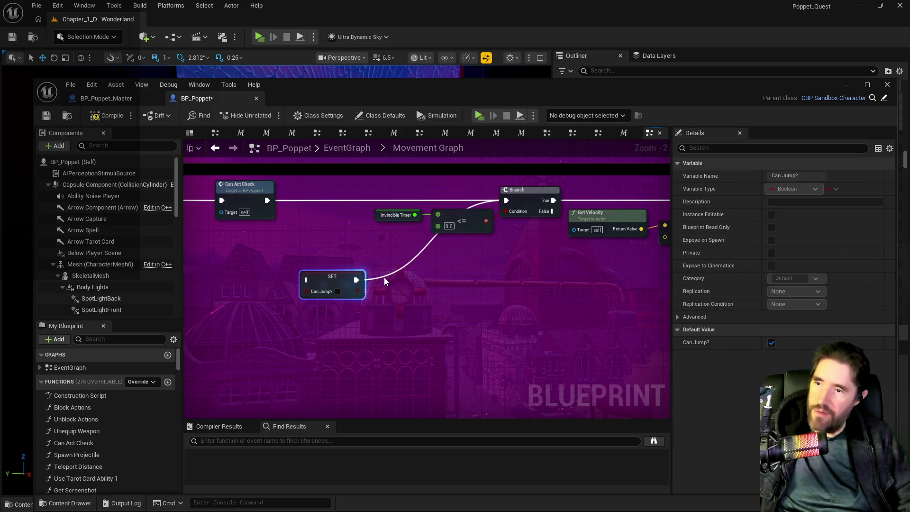
Move the SET Can Jump? node across the graph toward the dodge nodes
{"action": "left_click", "coordinate": [384, 278]}
{"action": "left_click", "coordinate": [336, 277]}
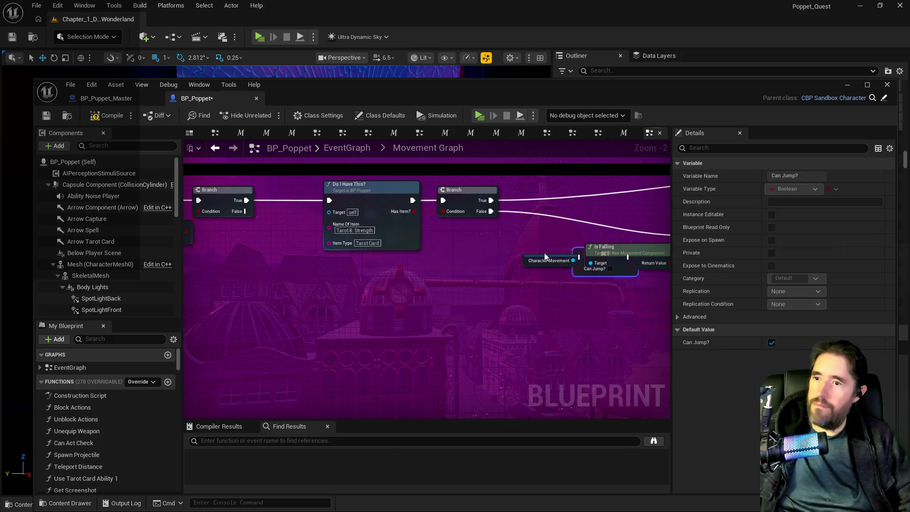
{"action": "mouse_move", "coordinate": [459, 240]}
{"action": "left_mouse_down"}
{"action": "mouse_move", "coordinate": [365, 282]}
{"action": "mouse_move", "coordinate": [358, 297]}
{"action": "left_mouse_up"}
{"action": "scroll", "coordinate": [427, 248], "scroll_direction": "down", "scroll_amount": 3}
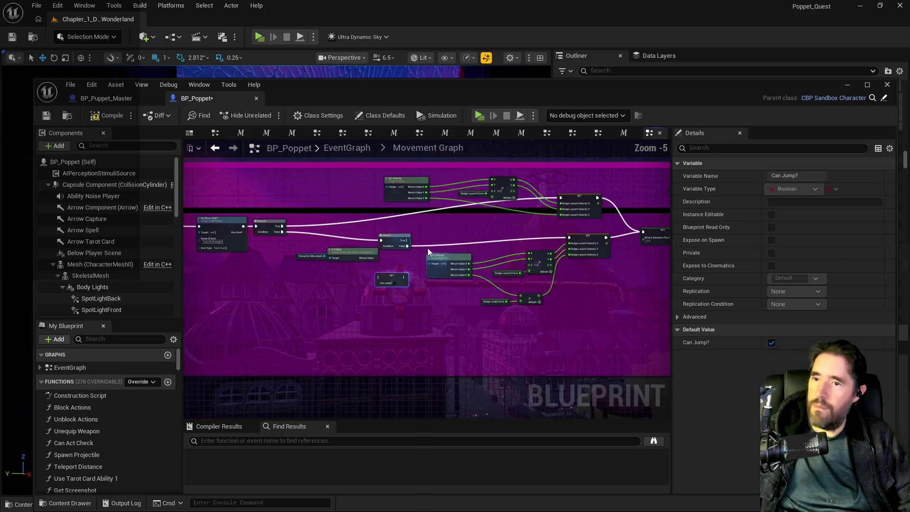
{"action": "scroll", "coordinate": [432, 245], "scroll_direction": "up", "scroll_amount": 2}
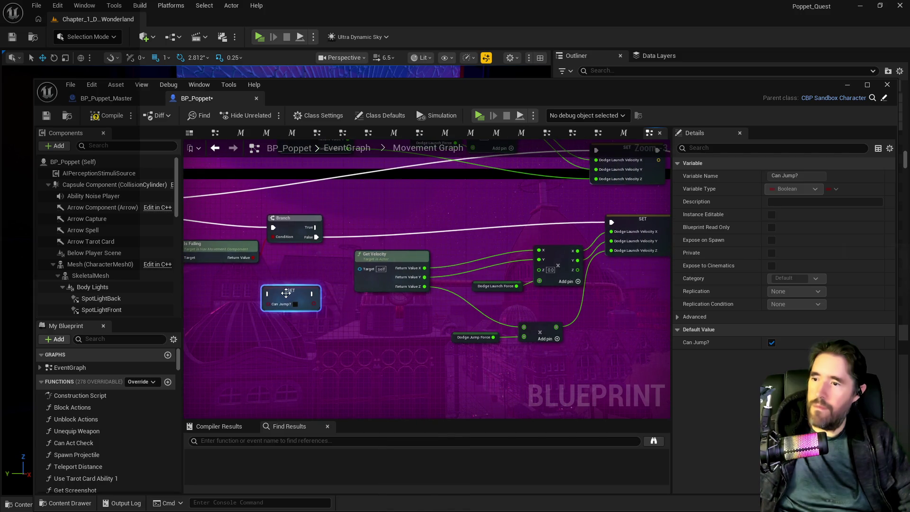
{"action": "scroll", "coordinate": [308, 296], "scroll_direction": "down", "scroll_amount": 1}
{"action": "mouse_move", "coordinate": [292, 296]}
{"action": "left_mouse_down"}
{"action": "mouse_move", "coordinate": [136, 280]}
{"action": "mouse_move", "coordinate": [720, 281]}
{"action": "mouse_move", "coordinate": [597, 282]}
{"action": "left_mouse_up"}
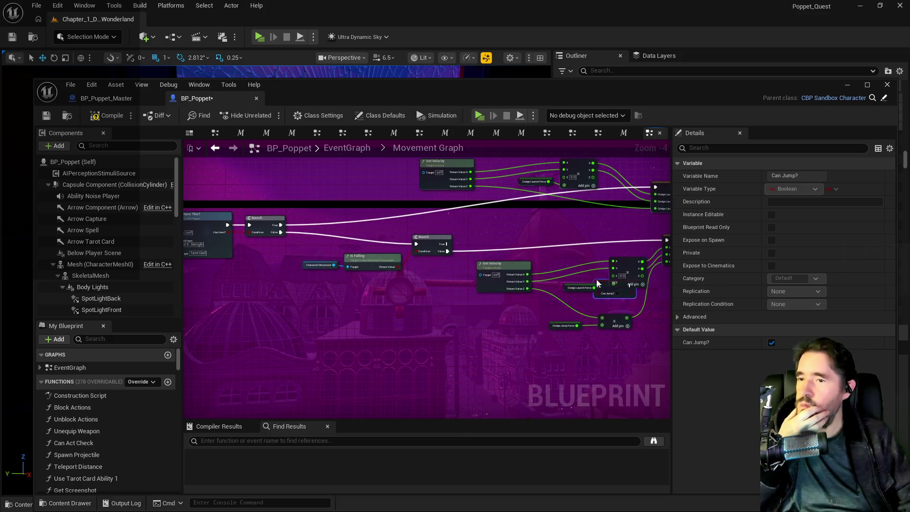
{"action": "mouse_move", "coordinate": [651, 277]}
{"action": "left_mouse_down"}
{"action": "mouse_move", "coordinate": [708, 272]}
{"action": "mouse_move", "coordinate": [610, 269]}
{"action": "mouse_move", "coordinate": [506, 210]}
{"action": "mouse_move", "coordinate": [614, 219]}
{"action": "left_mouse_up"}
{"action": "scroll", "coordinate": [476, 280], "scroll_direction": "up", "scroll_amount": 2}
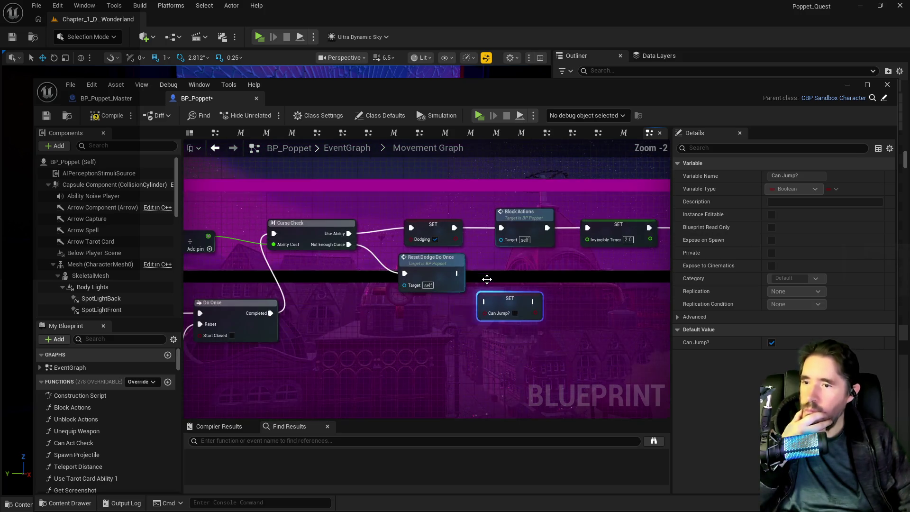
Insert SET Can Jump? between SET Dodging and Block Actions and wire it into Block Actions
{"action": "left_click", "coordinate": [475, 293]}
{"action": "left_click_drag", "start_coordinate": [445, 227], "coordinate": [607, 245]}
{"action": "left_click", "coordinate": [467, 323]}
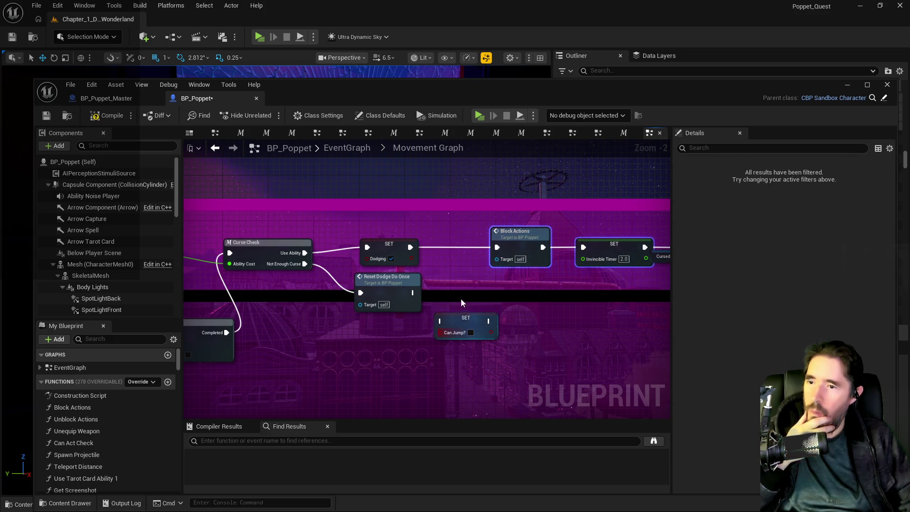
{"action": "mouse_move", "coordinate": [463, 321]}
{"action": "left_mouse_down"}
{"action": "mouse_move", "coordinate": [446, 237]}
{"action": "mouse_move", "coordinate": [450, 246]}
{"action": "left_mouse_up"}
{"action": "left_click", "coordinate": [416, 249]}
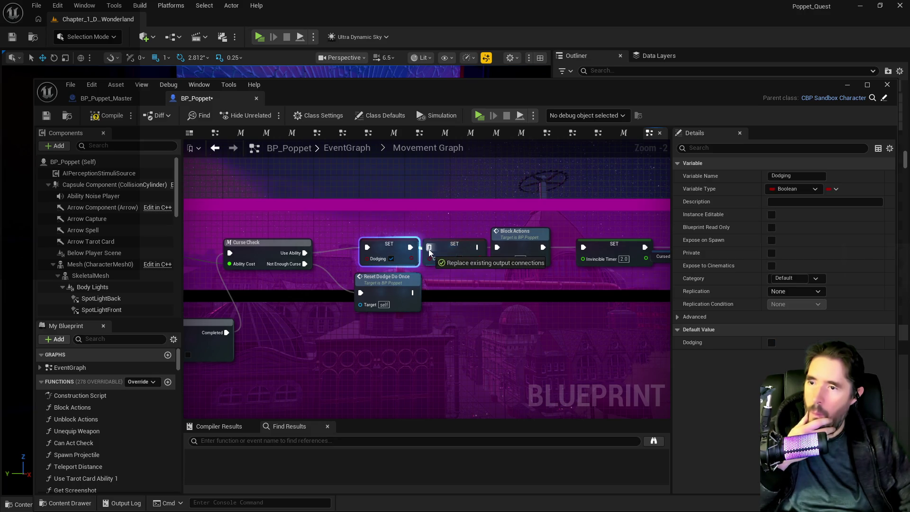
{"action": "left_click", "coordinate": [475, 248]}
{"action": "left_click_drag", "start_coordinate": [478, 247], "coordinate": [496, 247]}
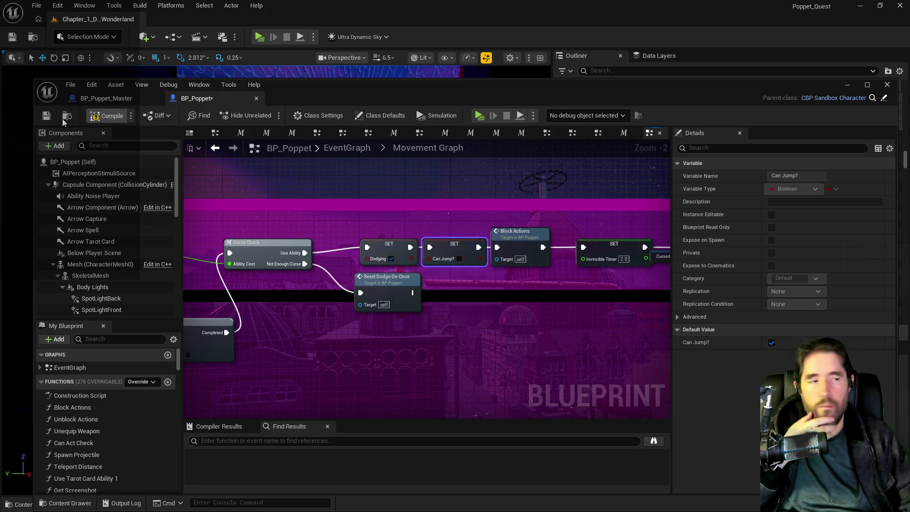
Compile the BP_Poppet blueprint
{"action": "left_click", "coordinate": [44, 118]}
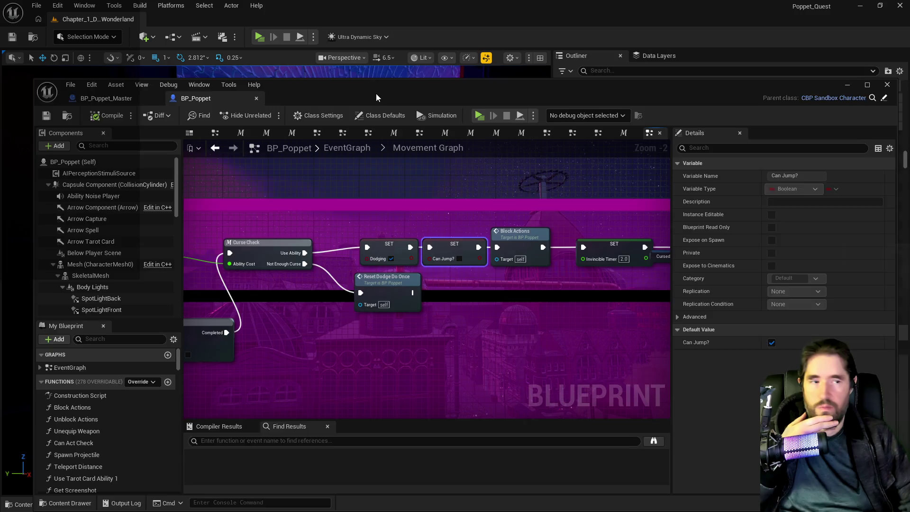
{"action": "left_click", "coordinate": [376, 71]}
{"action": "left_click_drag", "start_coordinate": [275, 279], "coordinate": [246, 255]}
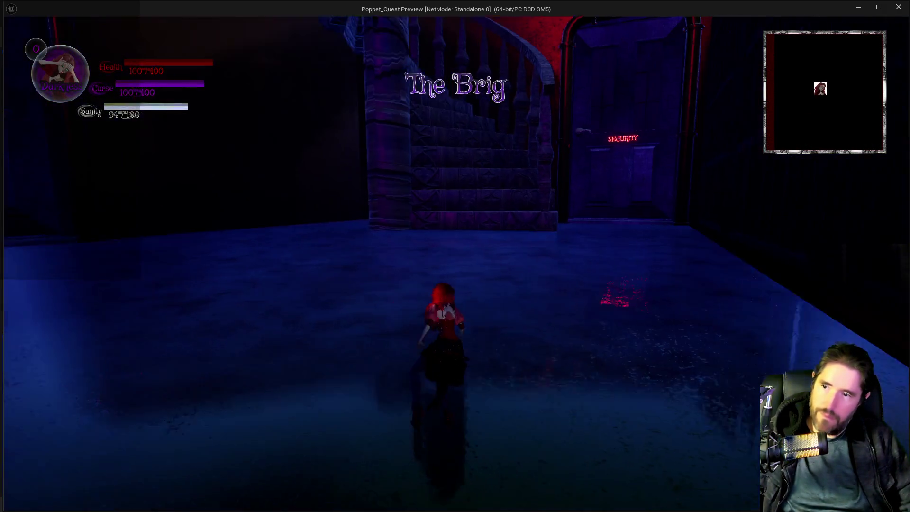
{"action": "key", "text": "e"}
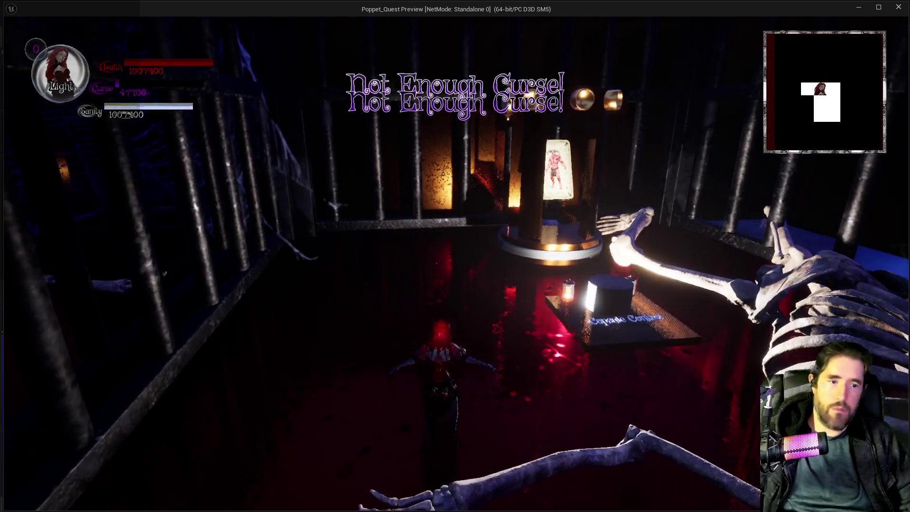
{"action": "key", "text": "Escape"}
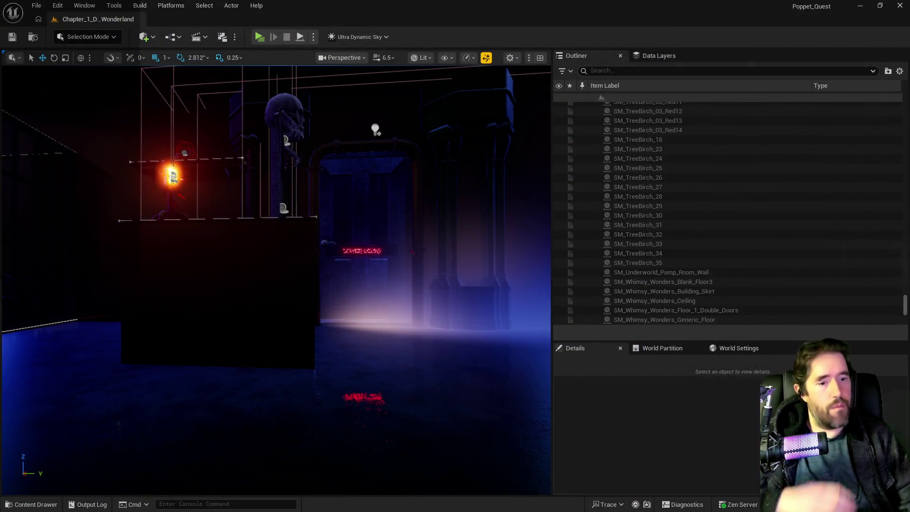
Place the cursor in the empty item 44 of the PQ To Do List
{"action": "key", "text": "alt+Tab"}
{"action": "left_click", "coordinate": [271, 231]}
{"action": "key", "text": "alt+Tab"}
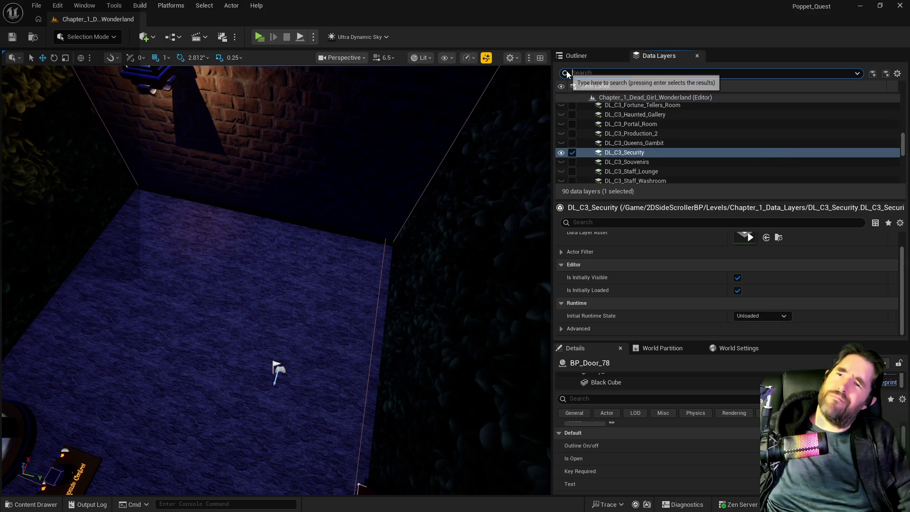
Select DL_C2_Crows_Nest through DL_C2_The_Underworld and load all 25 data layers
{"action": "scroll", "coordinate": [615, 142], "scroll_direction": "up", "scroll_amount": 2}
{"action": "scroll", "coordinate": [615, 147], "scroll_direction": "down", "scroll_amount": 2}
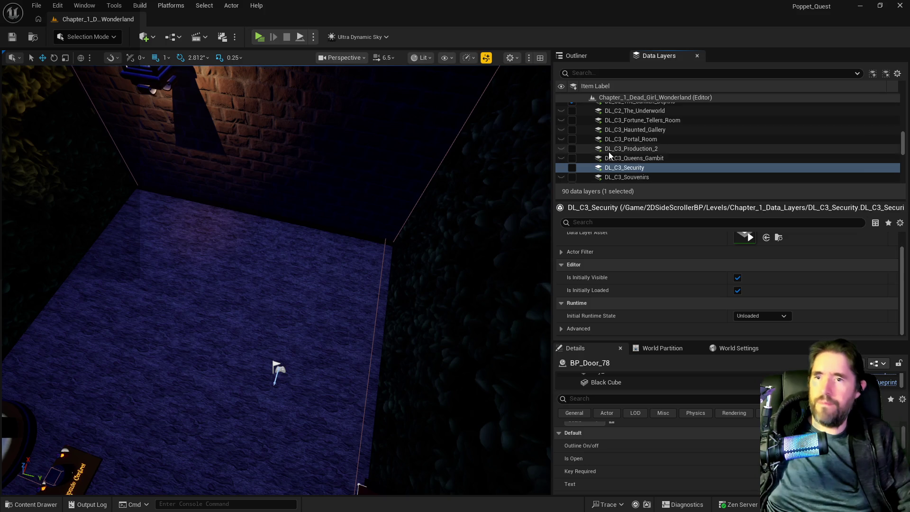
{"action": "scroll", "coordinate": [609, 154], "scroll_direction": "up", "scroll_amount": 5}
{"action": "scroll", "coordinate": [643, 170], "scroll_direction": "up", "scroll_amount": 8}
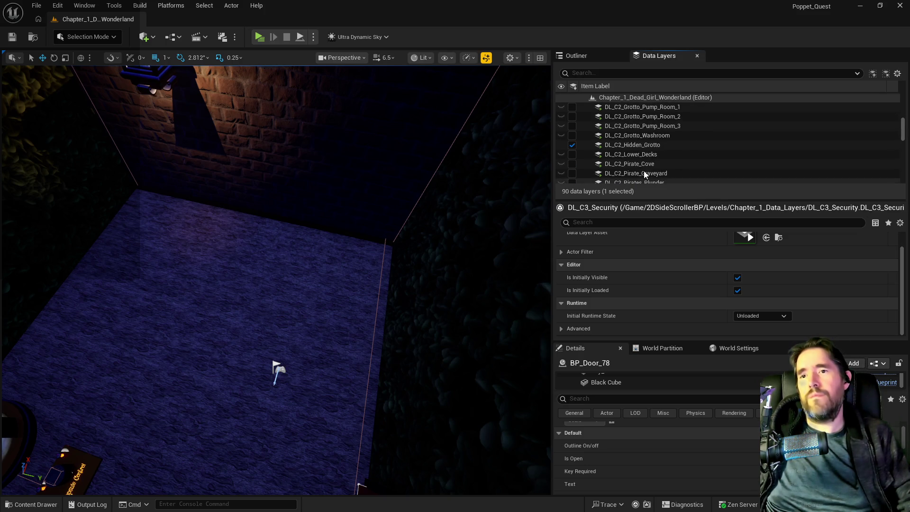
{"action": "scroll", "coordinate": [643, 171], "scroll_direction": "down", "scroll_amount": 2}
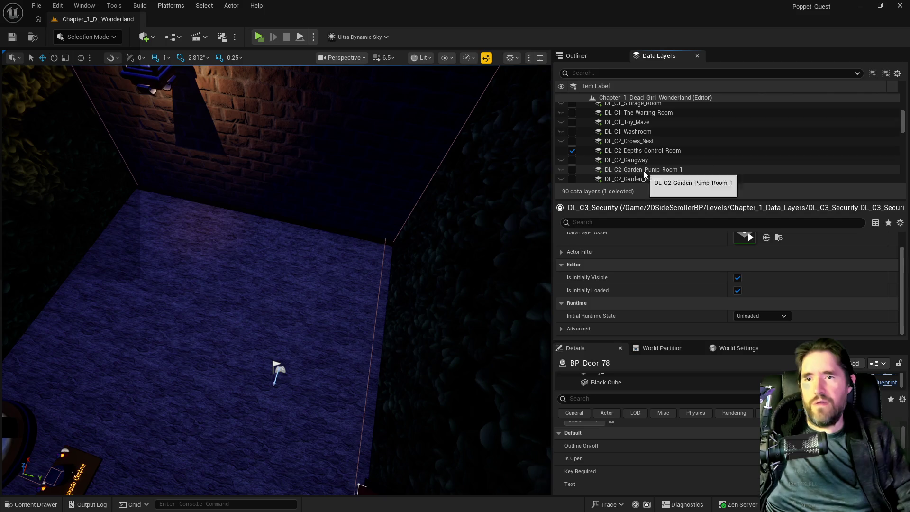
{"action": "left_click", "coordinate": [630, 137]}
{"action": "scroll", "coordinate": [620, 165], "scroll_direction": "down", "scroll_amount": 6}
{"action": "scroll", "coordinate": [620, 165], "scroll_direction": "down", "scroll_amount": 10}
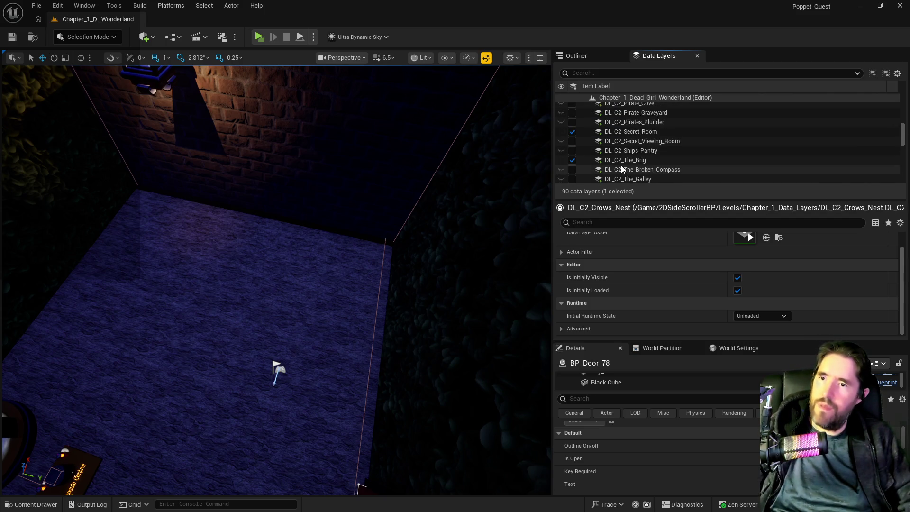
{"action": "left_click", "coordinate": [620, 125], "text": "shift"}
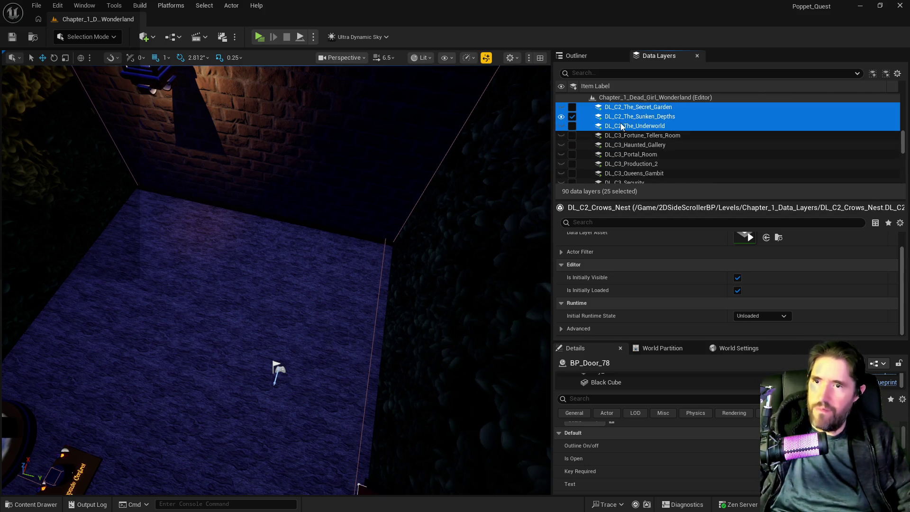
{"action": "left_click", "coordinate": [572, 126]}
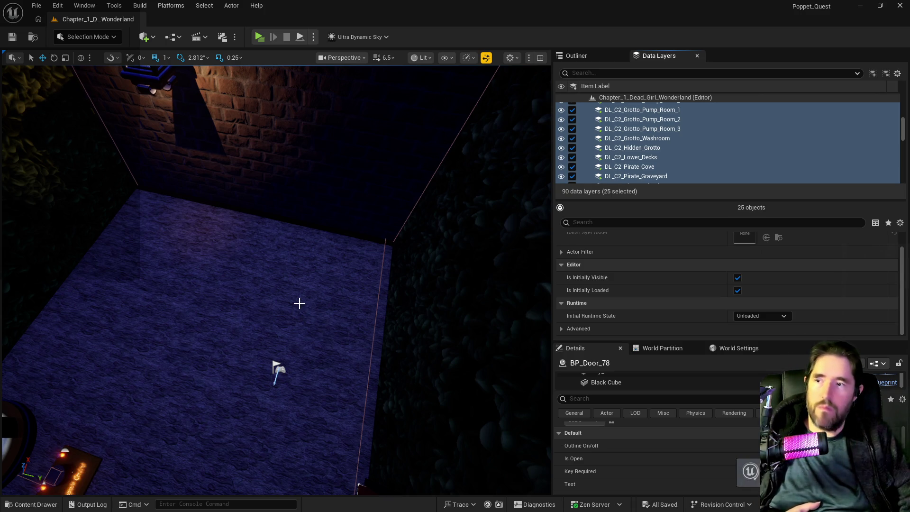
{"action": "left_click_drag", "start_coordinate": [365, 355], "coordinate": [365, 354]}
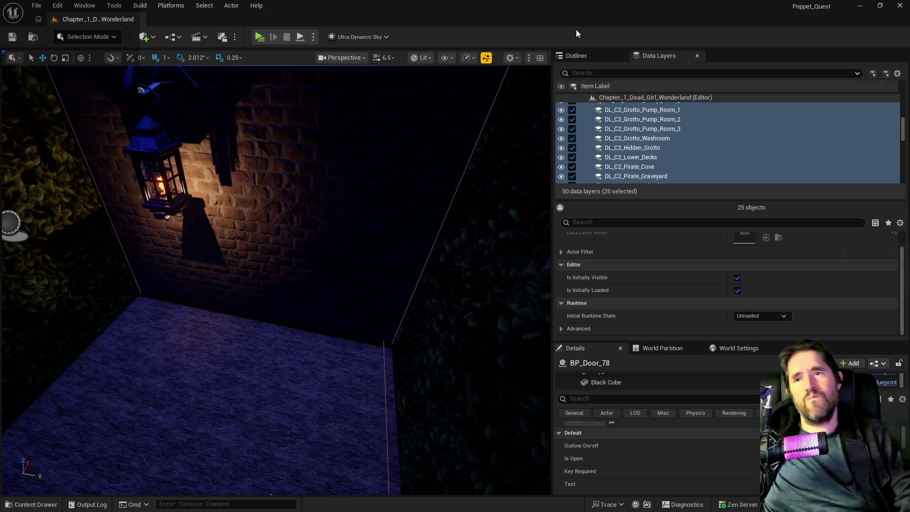
{"action": "left_click", "coordinate": [586, 53]}
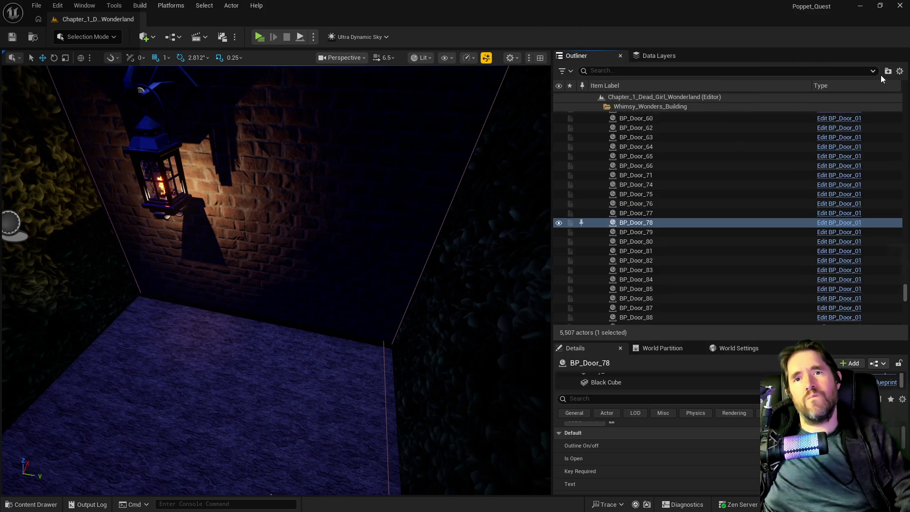
Select DL_C1_Washroom up to DL_C1_Carnival_Room and load the 22 layers
{"action": "left_click", "coordinate": [900, 71]}
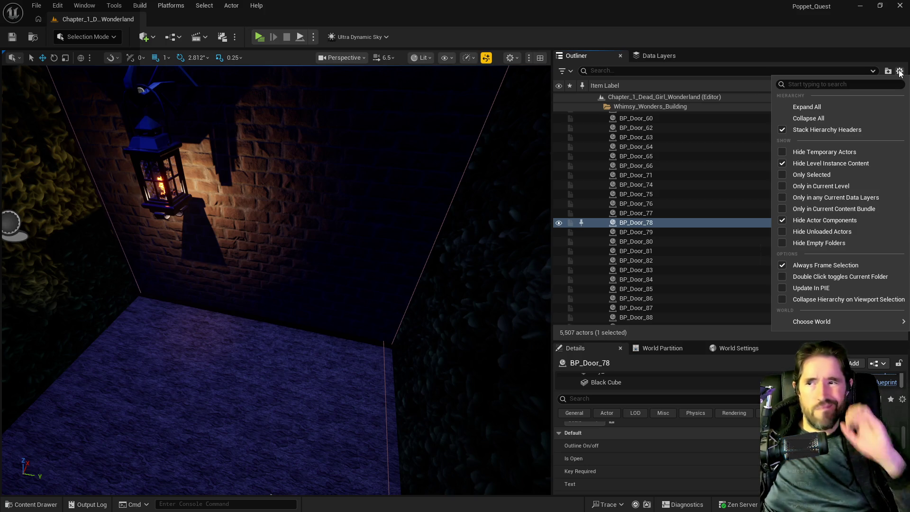
{"action": "left_click", "coordinate": [660, 52]}
{"action": "scroll", "coordinate": [653, 113], "scroll_direction": "down", "scroll_amount": 5}
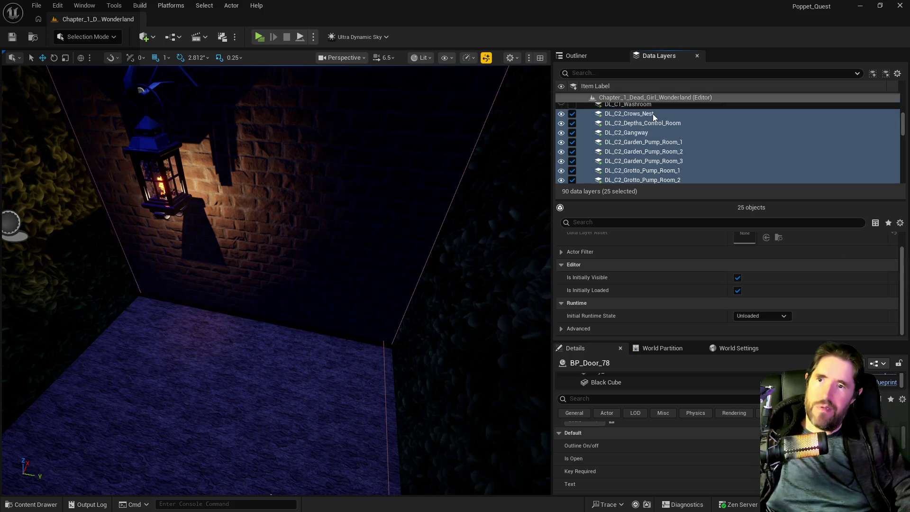
{"action": "left_click", "coordinate": [642, 134]}
{"action": "scroll", "coordinate": [640, 131], "scroll_direction": "up", "scroll_amount": 5}
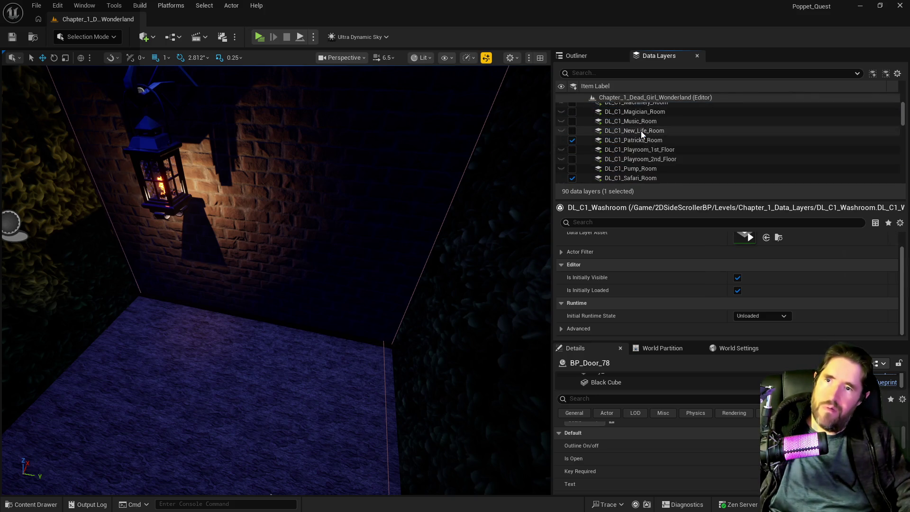
{"action": "left_click", "coordinate": [639, 119], "text": "shift"}
{"action": "left_click", "coordinate": [574, 119]}
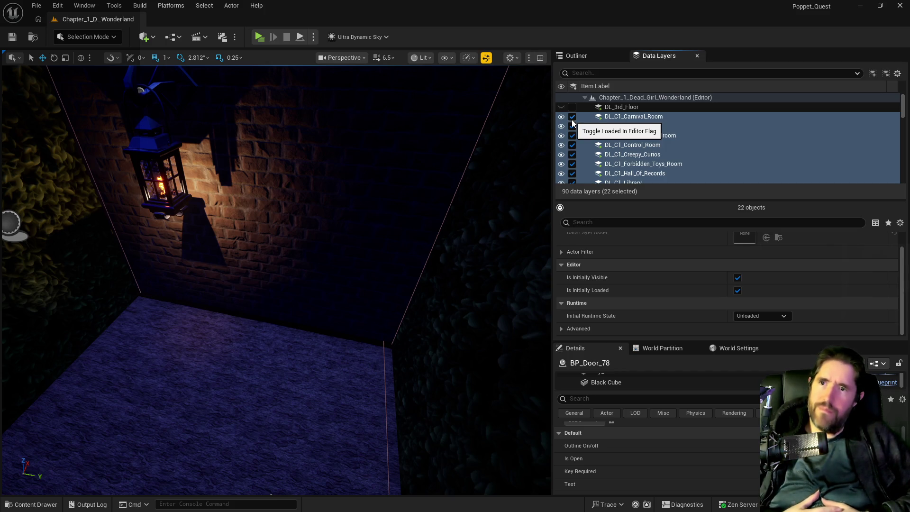
Fly the viewport past the leafy wall into the room, selecting BP_Room_Info_Gangway
{"action": "mouse_move", "coordinate": [427, 211]}
{"action": "left_mouse_down"}
{"action": "mouse_move", "coordinate": [342, 488]}
{"action": "mouse_move", "coordinate": [390, 209]}
{"action": "mouse_move", "coordinate": [395, 277]}
{"action": "left_mouse_up"}
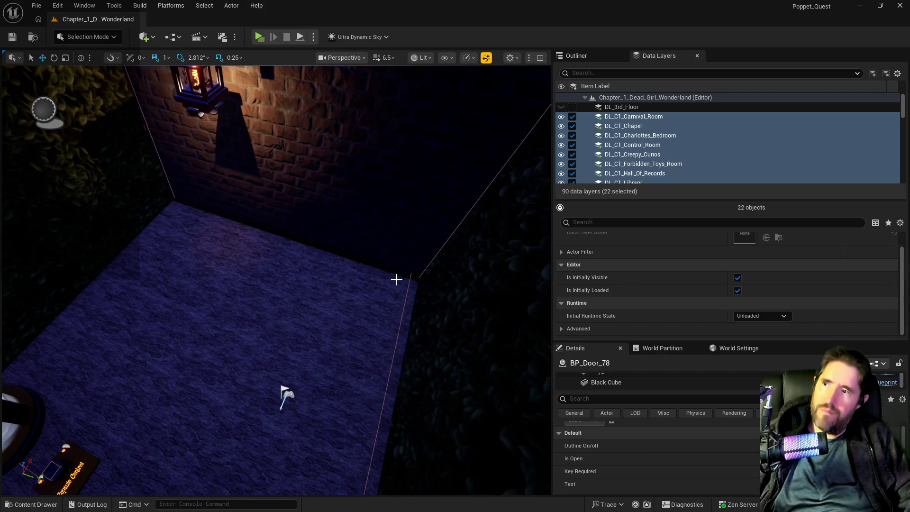
{"action": "left_click", "coordinate": [405, 302]}
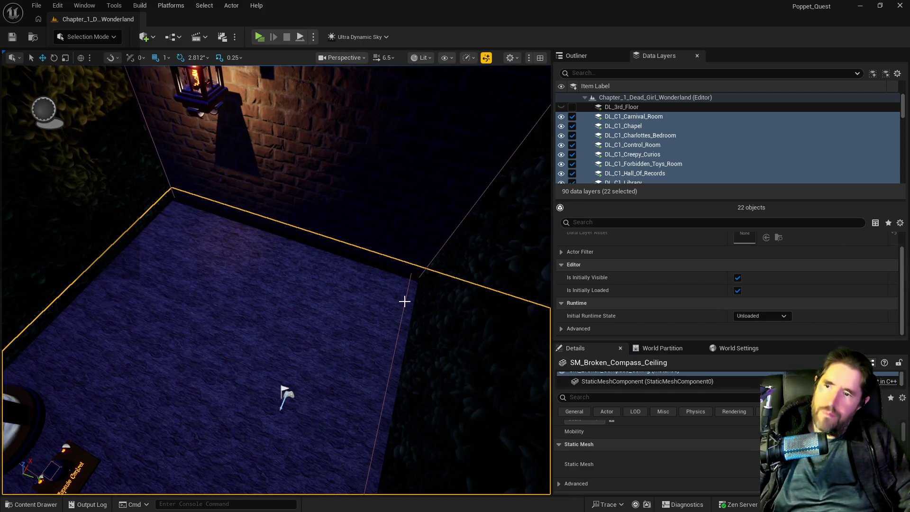
{"action": "left_click", "coordinate": [404, 301]}
{"action": "left_click_drag", "start_coordinate": [404, 301], "coordinate": [535, 91]}
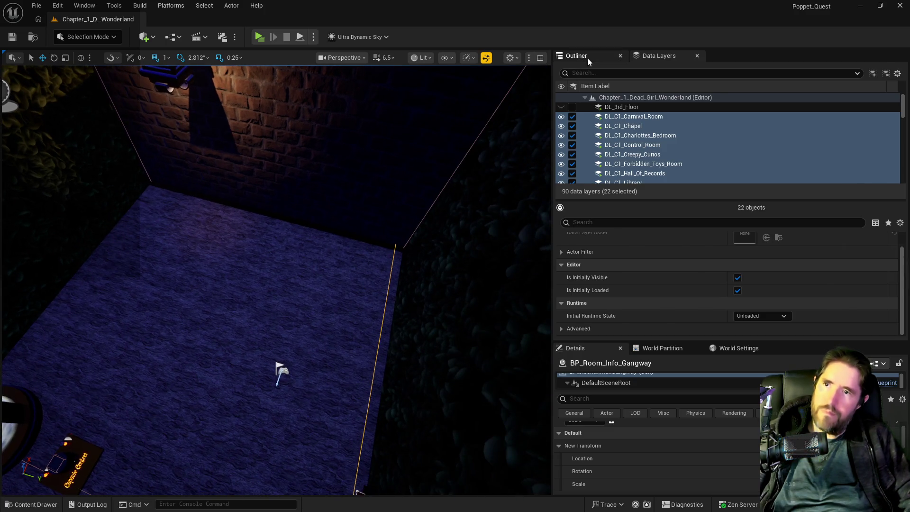
Select Poppet_Box5 and bring the view to the blue-floored secret room
{"action": "left_click", "coordinate": [587, 61]}
{"action": "mouse_move", "coordinate": [453, 270]}
{"action": "left_mouse_down"}
{"action": "mouse_move", "coordinate": [370, 249]}
{"action": "mouse_move", "coordinate": [381, 266]}
{"action": "left_mouse_up"}
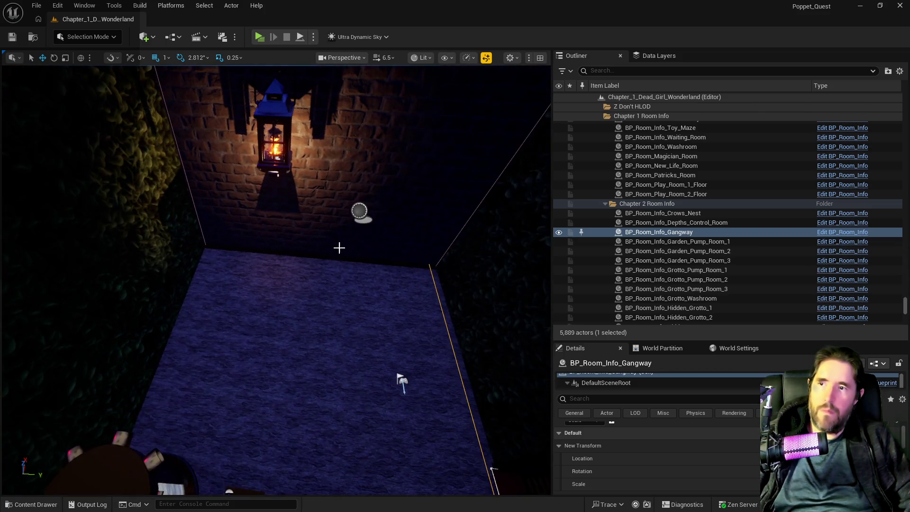
{"action": "left_click", "coordinate": [359, 211]}
{"action": "left_click_drag", "start_coordinate": [359, 210], "coordinate": [359, 211]}
{"action": "left_click", "coordinate": [317, 349]}
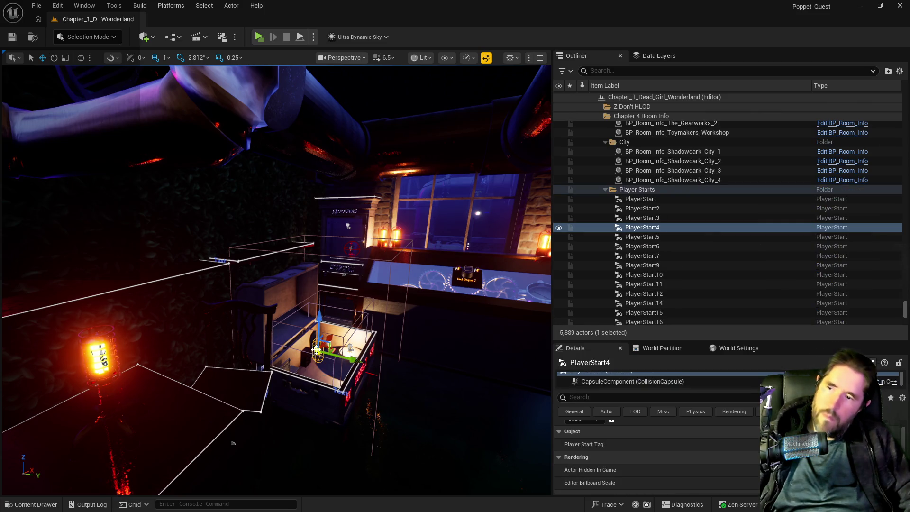
{"action": "left_click", "coordinate": [317, 386]}
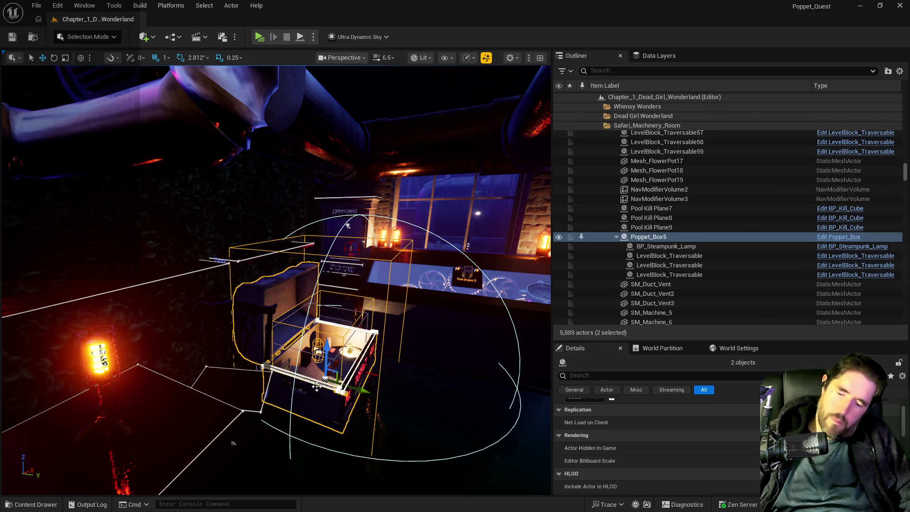
{"action": "left_click_drag", "start_coordinate": [317, 386], "coordinate": [316, 386]}
Paste the Poppet box onto the secret room floor as Poppet_Box6 and select its player start
{"action": "left_click_drag", "start_coordinate": [306, 234], "coordinate": [307, 233]}
{"action": "right_click", "coordinate": [310, 233]}
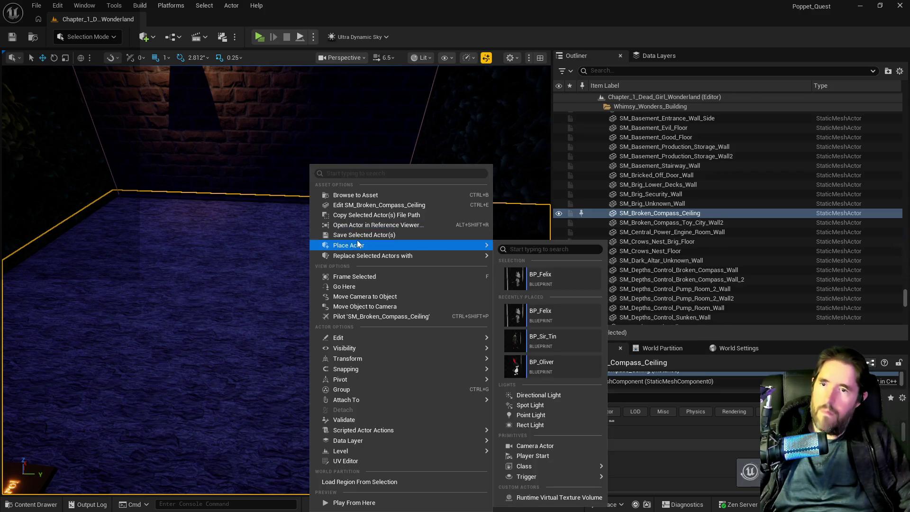
{"action": "mouse_move", "coordinate": [411, 337]}
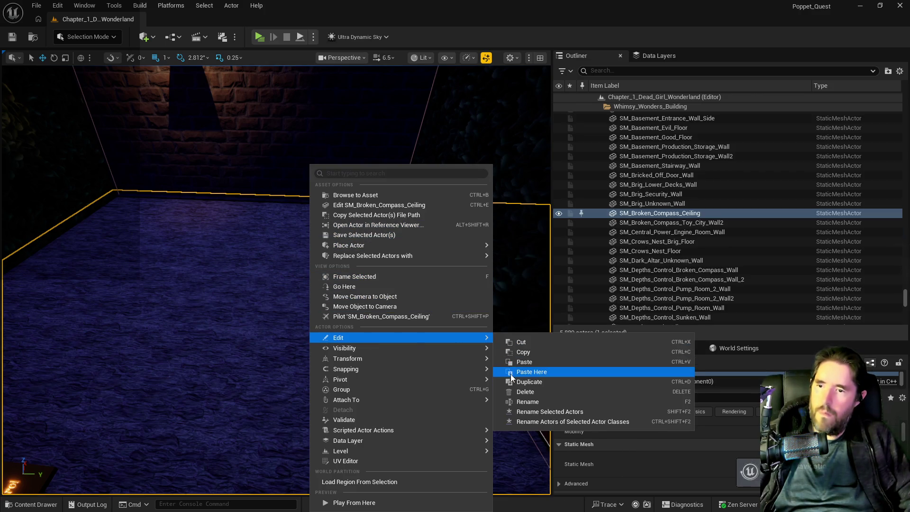
{"action": "left_click", "coordinate": [510, 372]}
{"action": "left_click_drag", "start_coordinate": [307, 233], "coordinate": [289, 218]}
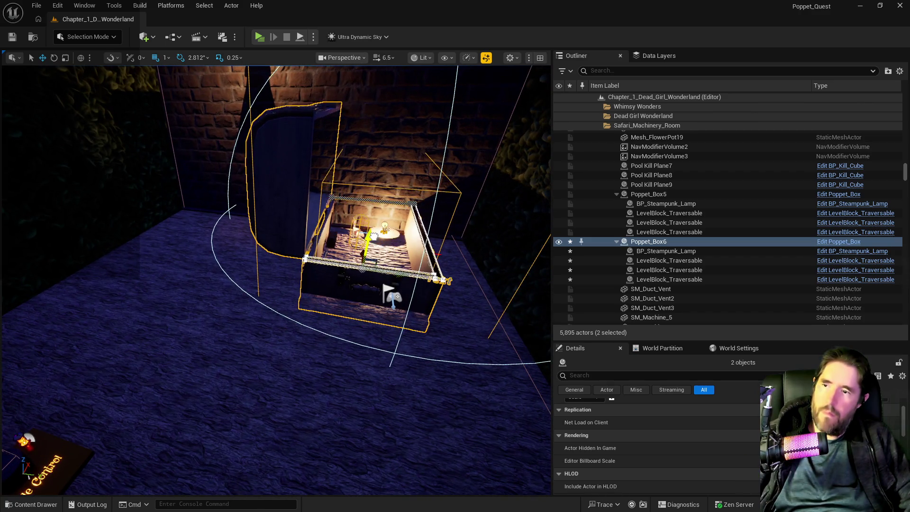
{"action": "left_click_drag", "start_coordinate": [384, 225], "coordinate": [386, 226]}
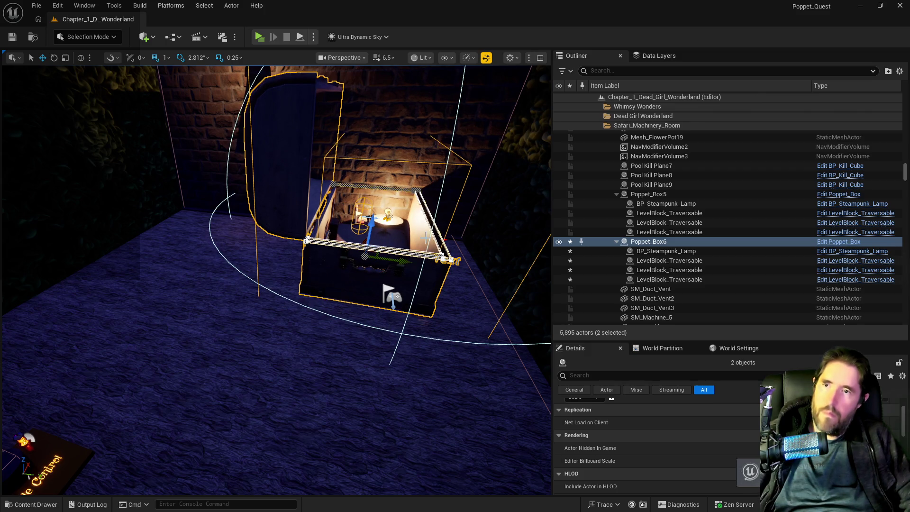
{"action": "left_click", "coordinate": [360, 213]}
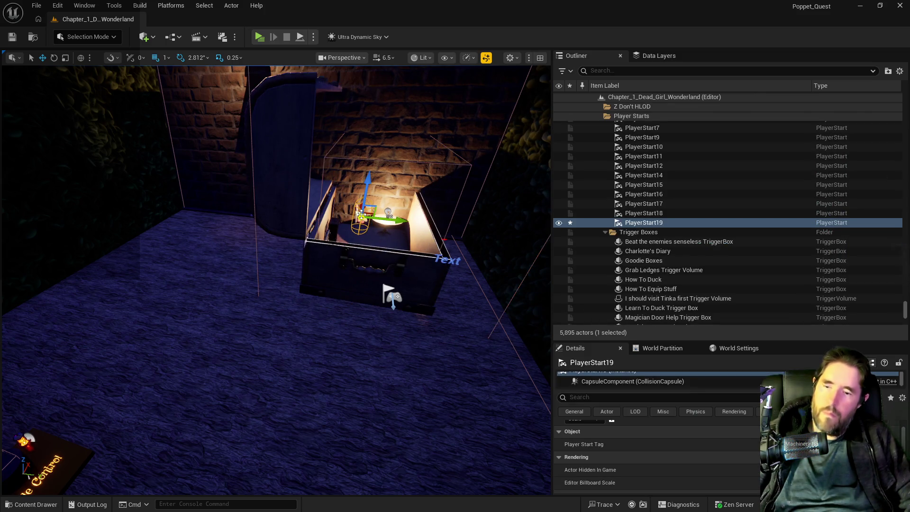
Delete the extra PlayerStart19 and the NavMeshBoundsVolume found by filtering actors for 'nav'
{"action": "key", "text": "Delete"}
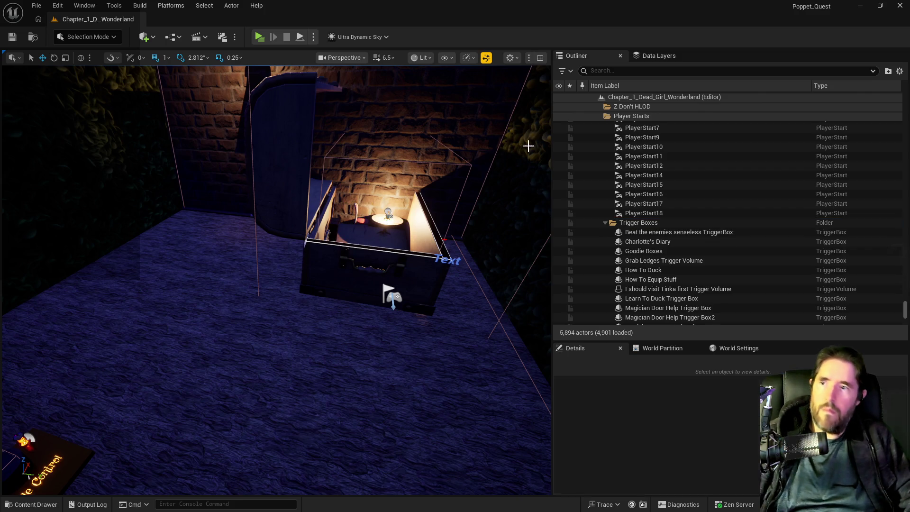
{"action": "left_click", "coordinate": [634, 71]}
{"action": "type", "text": "nav"}
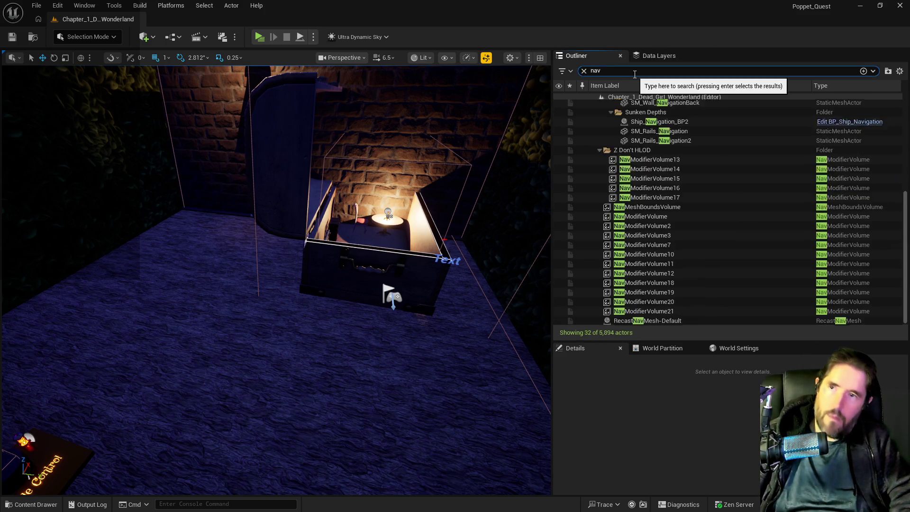
{"action": "left_click", "coordinate": [642, 237]}
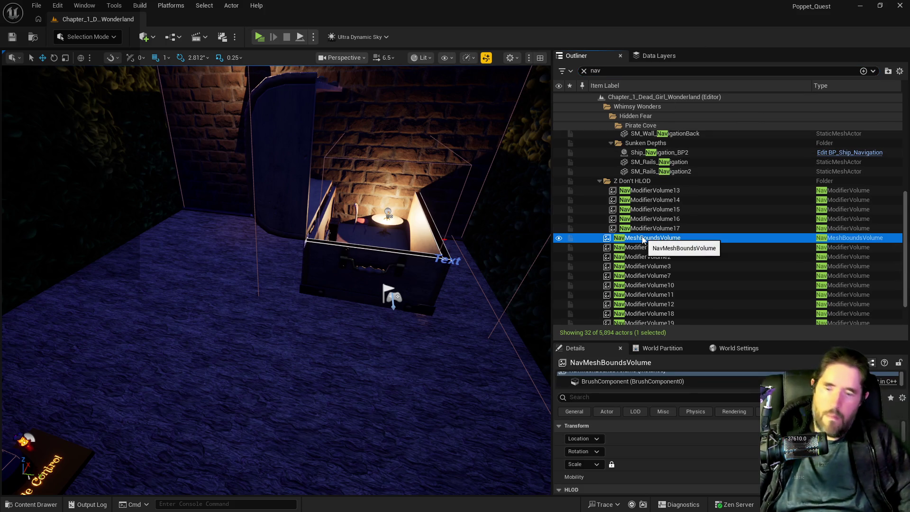
{"action": "key", "text": "Delete"}
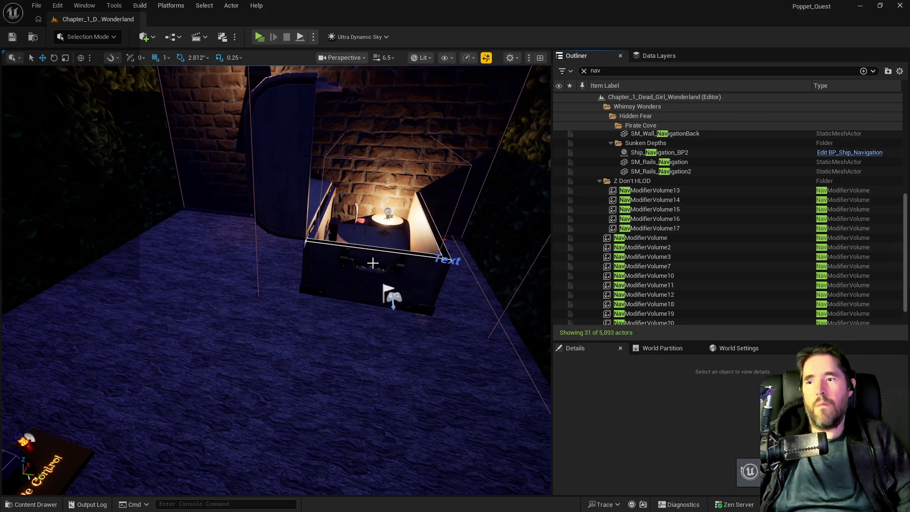
Rotate Poppet_Box6 about 84° to face the camera
{"action": "left_click", "coordinate": [373, 263]}
{"action": "key", "text": "f"}
{"action": "mouse_move", "coordinate": [344, 304]}
{"action": "left_mouse_down"}
{"action": "mouse_move", "coordinate": [394, 301]}
{"action": "mouse_move", "coordinate": [308, 256]}
{"action": "mouse_move", "coordinate": [259, 279]}
{"action": "mouse_move", "coordinate": [287, 282]}
{"action": "left_mouse_up"}
Move PlayerStart16 inside the Poppet_Box6 chest
{"action": "key", "text": "w"}
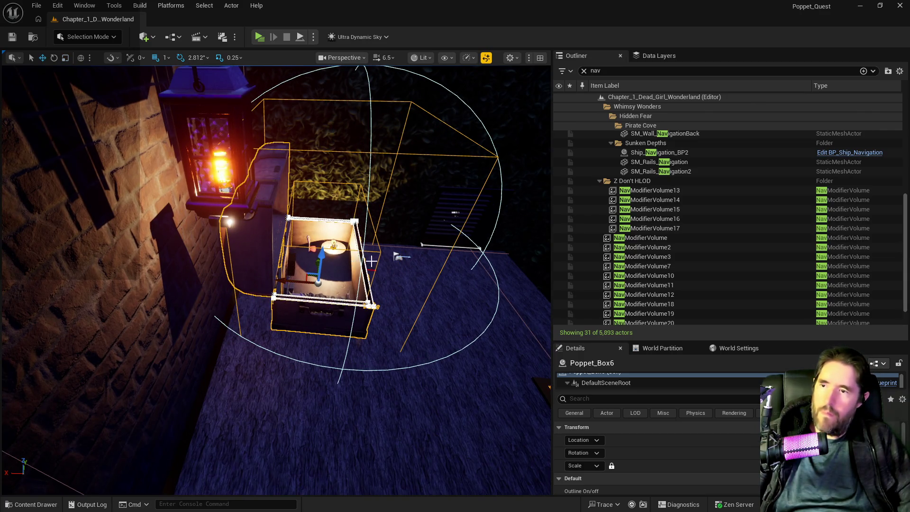
{"action": "left_click", "coordinate": [398, 256]}
{"action": "mouse_move", "coordinate": [363, 257]}
{"action": "left_mouse_down"}
{"action": "mouse_move", "coordinate": [299, 256]}
{"action": "mouse_move", "coordinate": [337, 238]}
{"action": "left_mouse_up"}
{"action": "key", "text": "f"}
{"action": "left_click", "coordinate": [337, 238]}
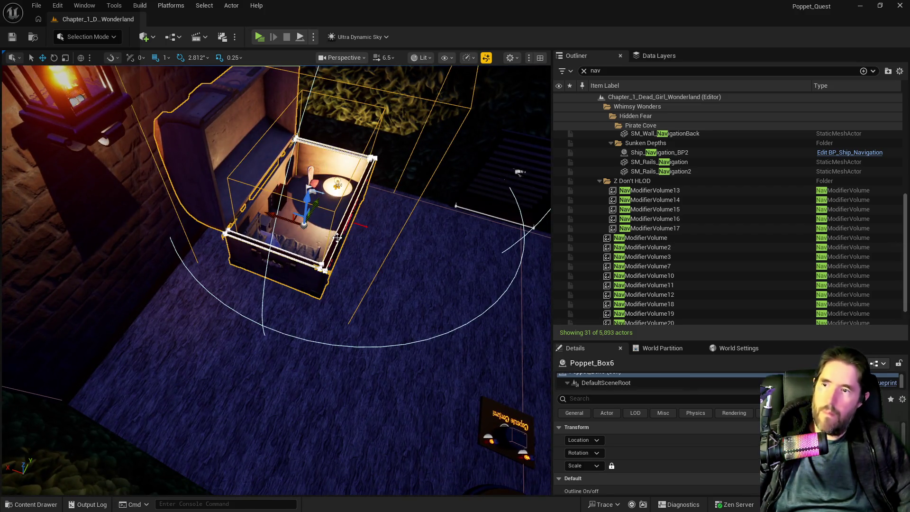
{"action": "left_click", "coordinate": [312, 190]}
{"action": "scroll", "coordinate": [679, 417], "scroll_direction": "down", "scroll_amount": 2}
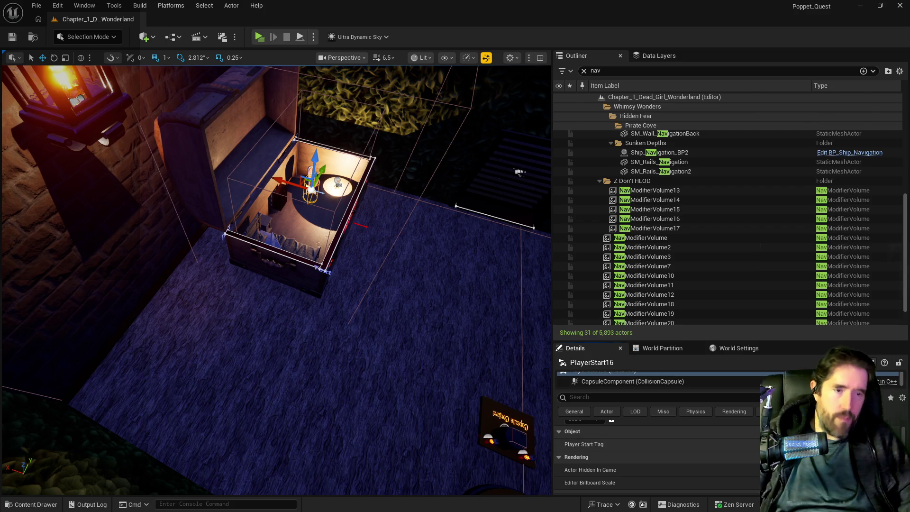
Open the Game Mode blueprint from the Blueprints toolbar menu
{"action": "left_click", "coordinate": [173, 37]}
{"action": "mouse_move", "coordinate": [239, 137]}
{"action": "left_click", "coordinate": [345, 140]}
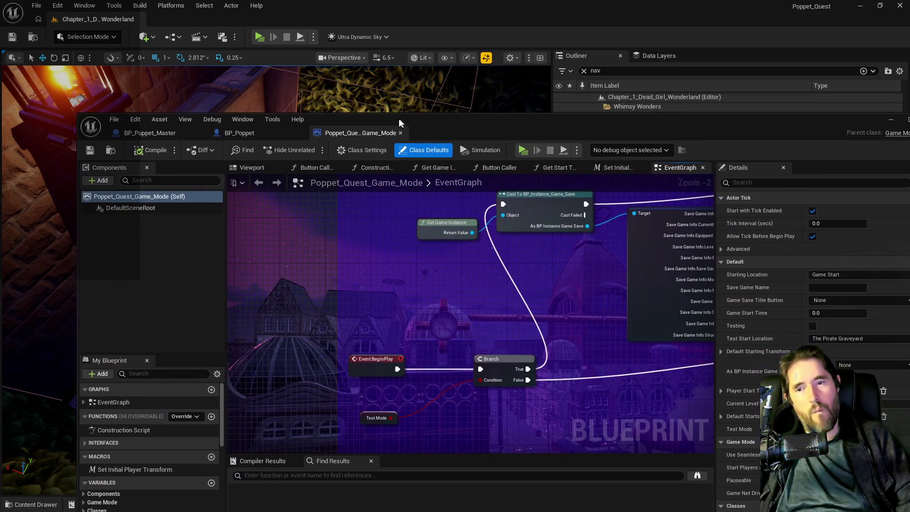
Maximize the Game Mode blueprint and open the Set Initial Player Transform macro graph
{"action": "double_click", "coordinate": [396, 119]}
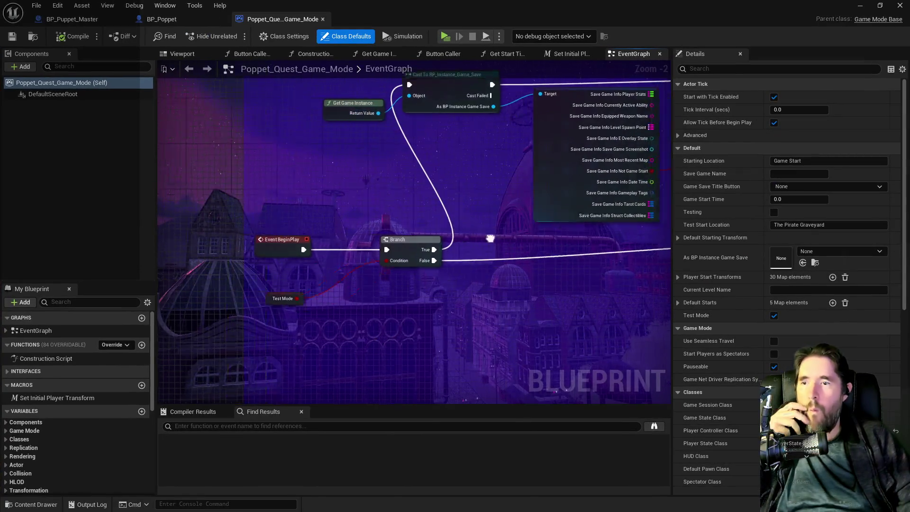
{"action": "left_click_drag", "start_coordinate": [304, 196], "coordinate": [443, 206]}
{"action": "double_click", "coordinate": [443, 207]}
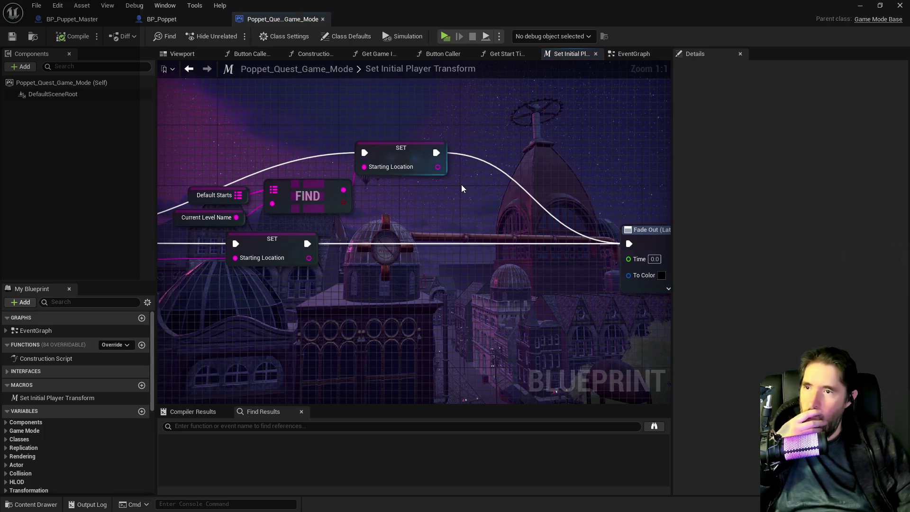
Select the Player Start Transforms lookup and review its 30 map entries in Details
{"action": "scroll", "coordinate": [298, 208], "scroll_direction": "down", "scroll_amount": 2}
{"action": "left_click_drag", "start_coordinate": [360, 198], "coordinate": [409, 251]}
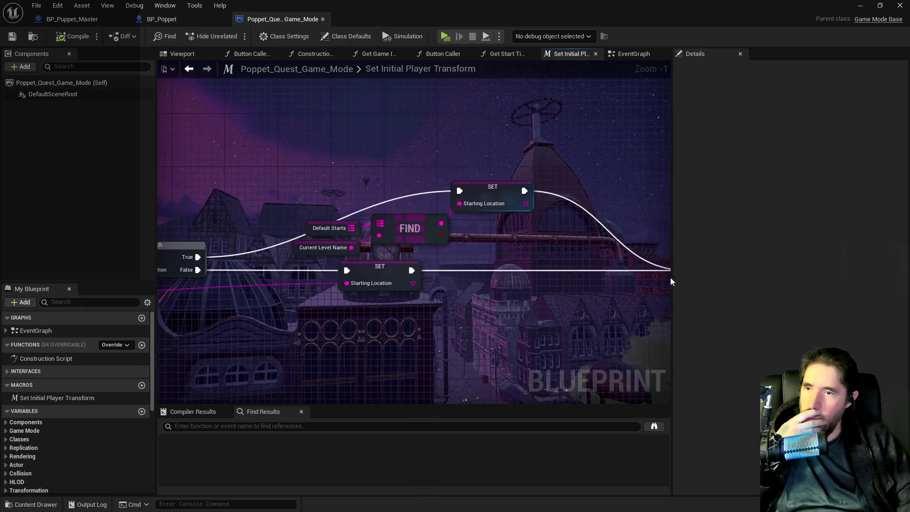
{"action": "scroll", "coordinate": [410, 251], "scroll_direction": "down", "scroll_amount": 4}
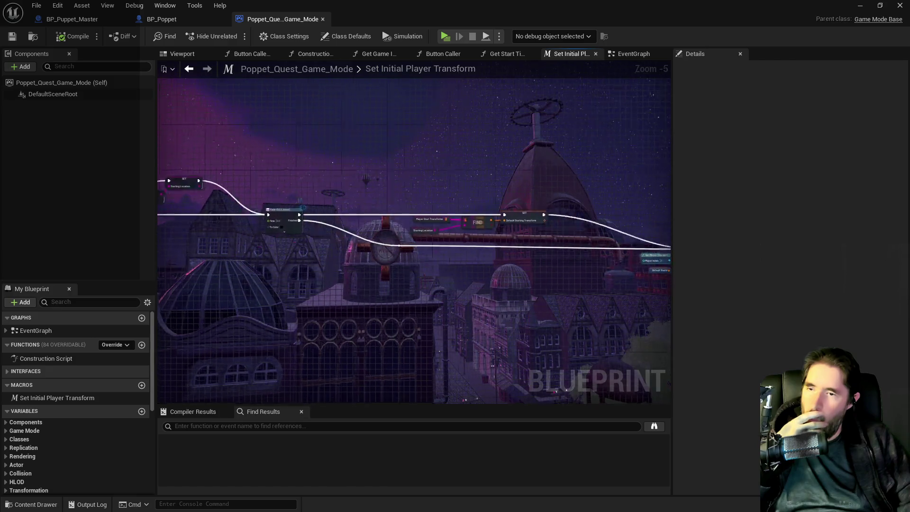
{"action": "scroll", "coordinate": [474, 216], "scroll_direction": "up", "scroll_amount": 6}
{"action": "left_click_drag", "start_coordinate": [145, 222], "coordinate": [334, 234]}
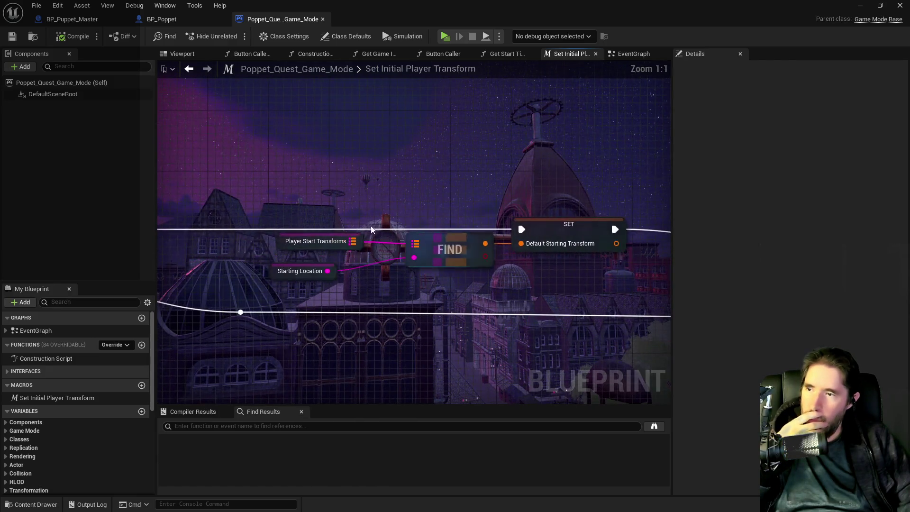
{"action": "left_click", "coordinate": [335, 234]}
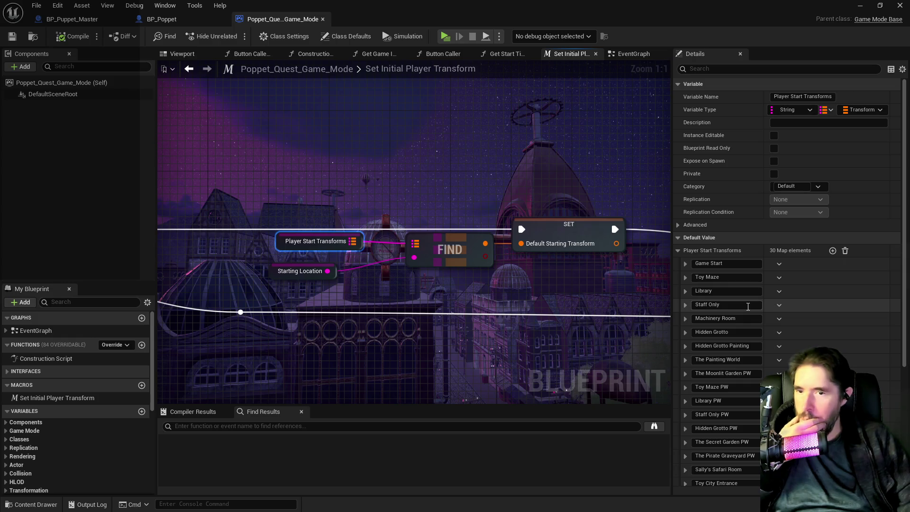
{"action": "scroll", "coordinate": [747, 306], "scroll_direction": "down", "scroll_amount": 1}
{"action": "scroll", "coordinate": [747, 308], "scroll_direction": "down", "scroll_amount": 3}
{"action": "scroll", "coordinate": [747, 308], "scroll_direction": "down", "scroll_amount": 3}
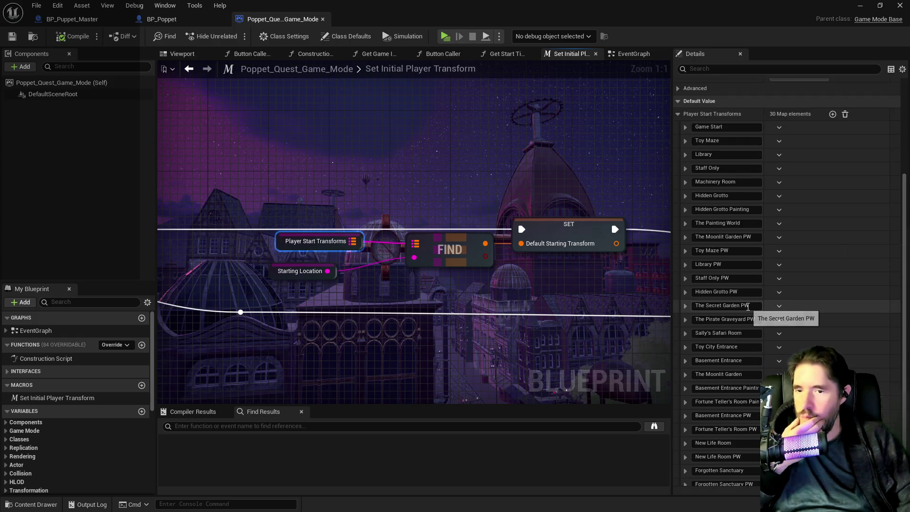
{"action": "scroll", "coordinate": [747, 306], "scroll_direction": "up", "scroll_amount": 5}
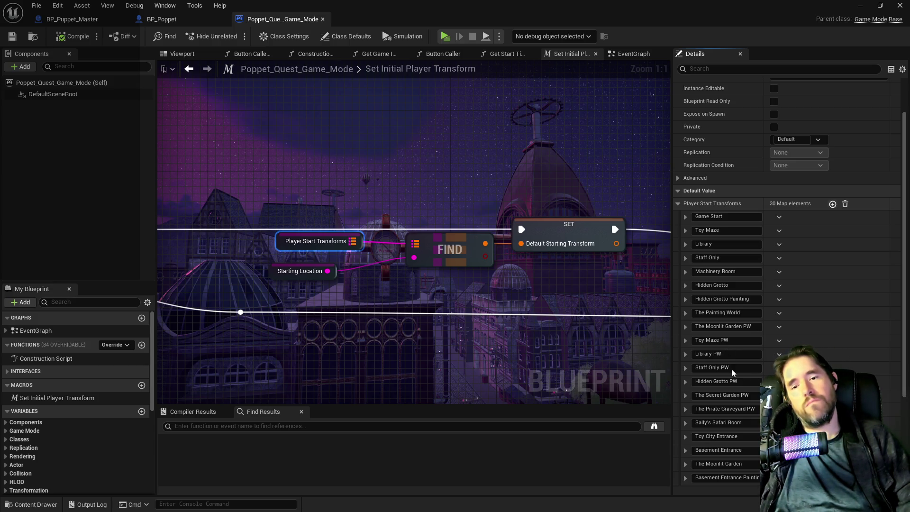
{"action": "scroll", "coordinate": [903, 420], "scroll_direction": "down", "scroll_amount": 5}
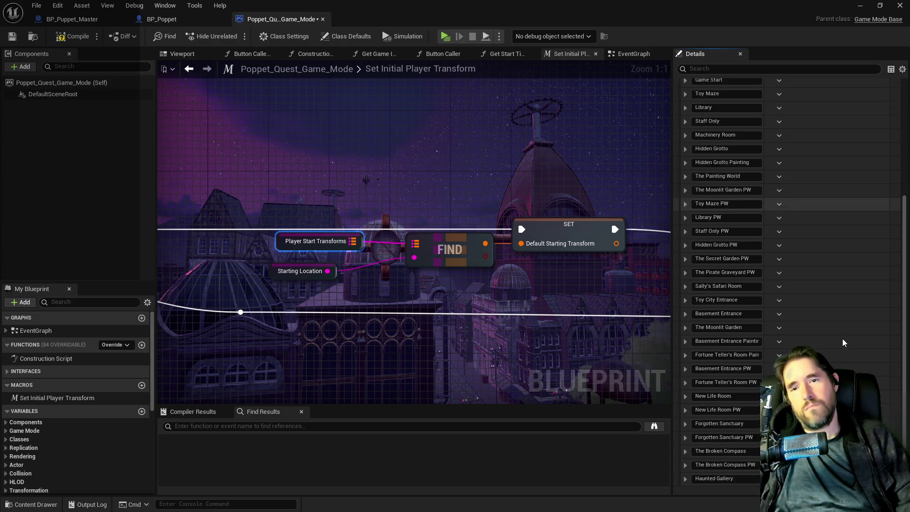
{"action": "left_click", "coordinate": [719, 440]}
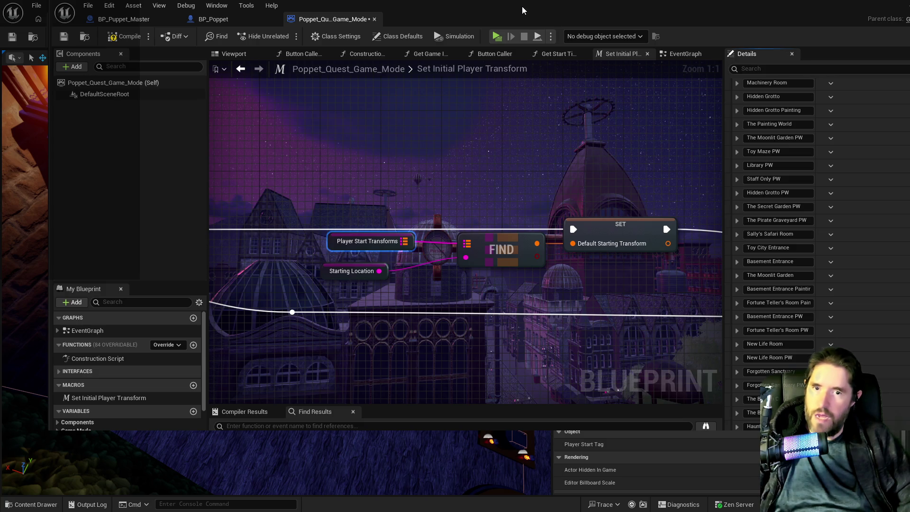
Bring back the full-screen level editor and open the copy options on PlayerStart16's Transform
{"action": "double_click", "coordinate": [705, 33]}
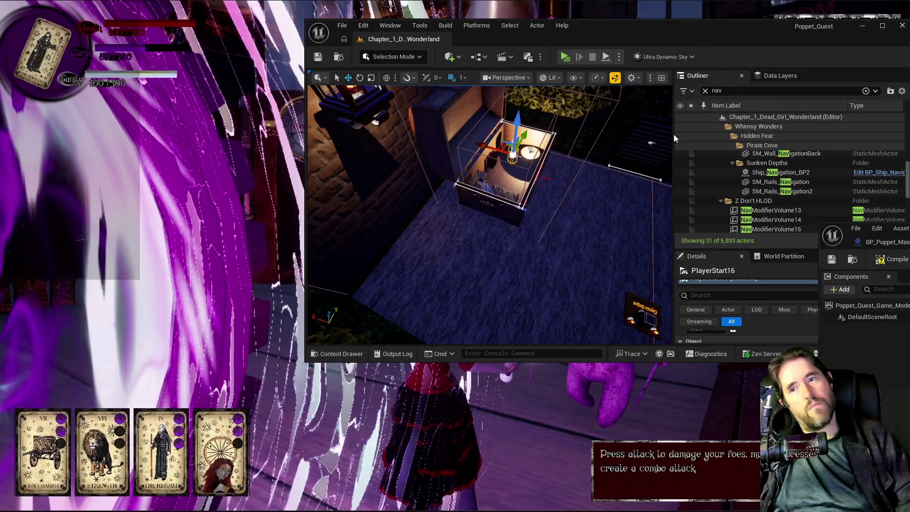
{"action": "double_click", "coordinate": [695, 29]}
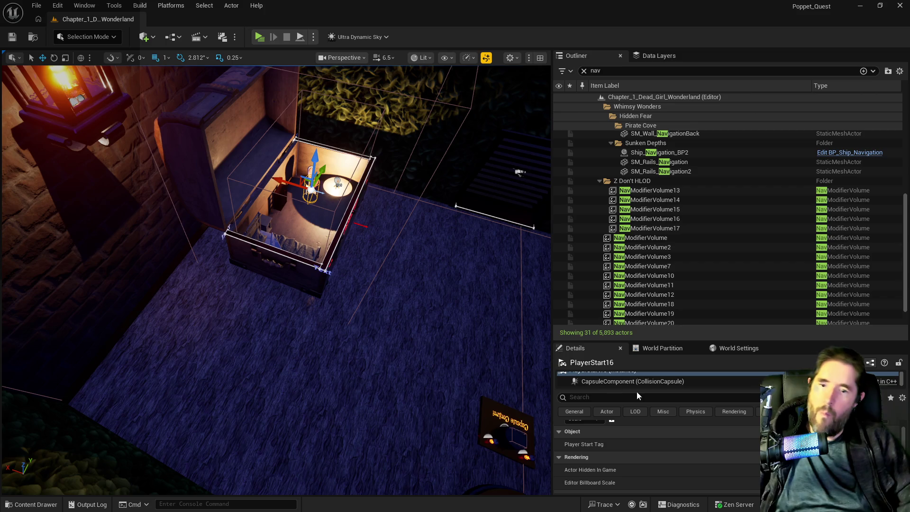
{"action": "scroll", "coordinate": [667, 431], "scroll_direction": "up", "scroll_amount": 2}
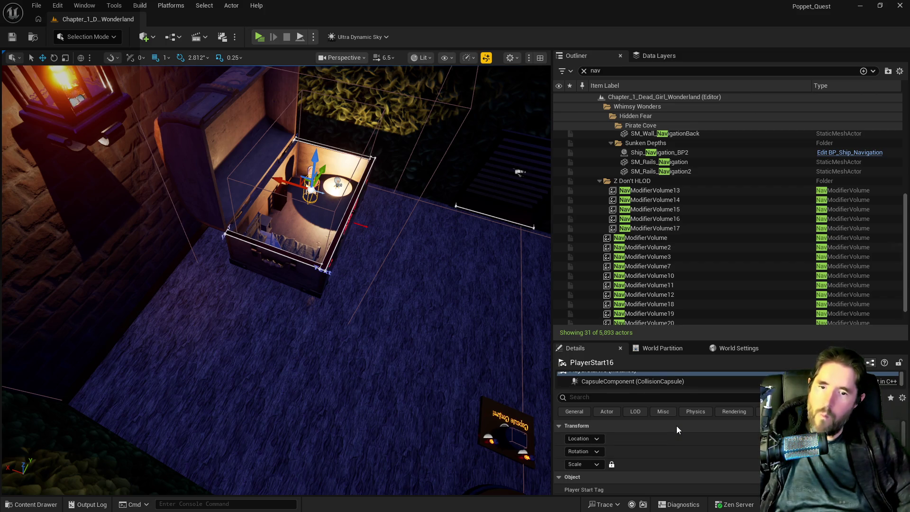
{"action": "right_click", "coordinate": [679, 428]}
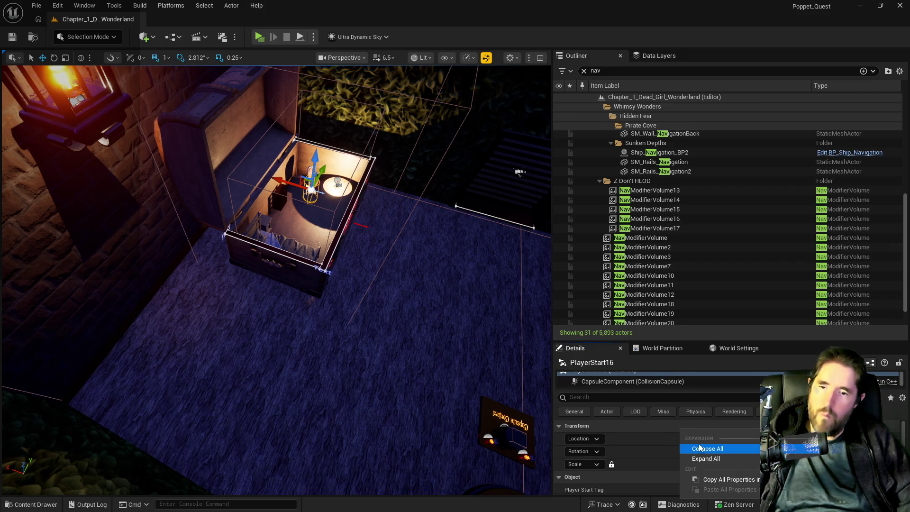
Copy PlayerStart16's transform and paste its location into the Secret Room map entry
{"action": "left_click", "coordinate": [708, 478]}
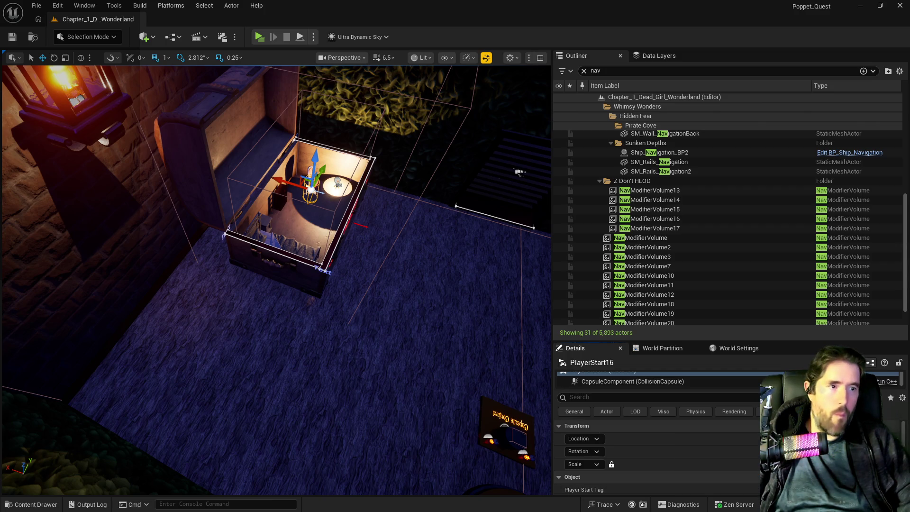
{"action": "key", "text": "alt+Tab"}
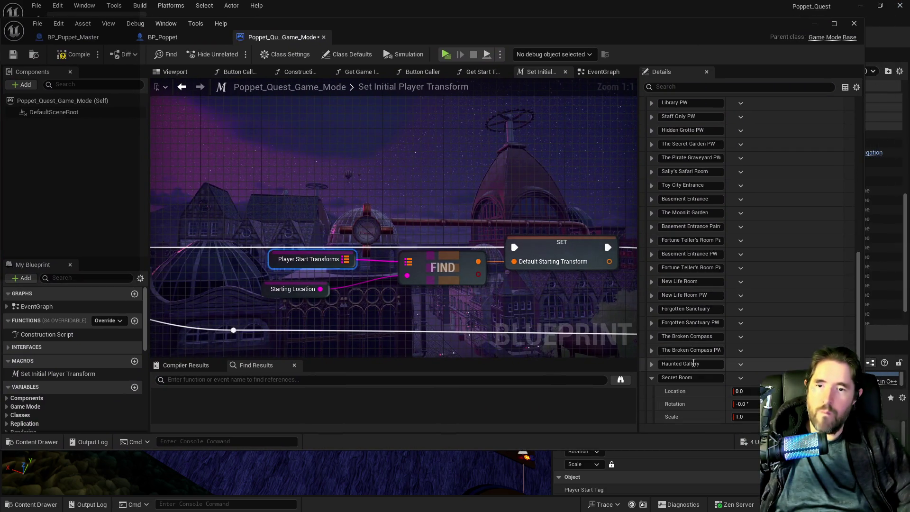
{"action": "right_click", "coordinate": [758, 381]}
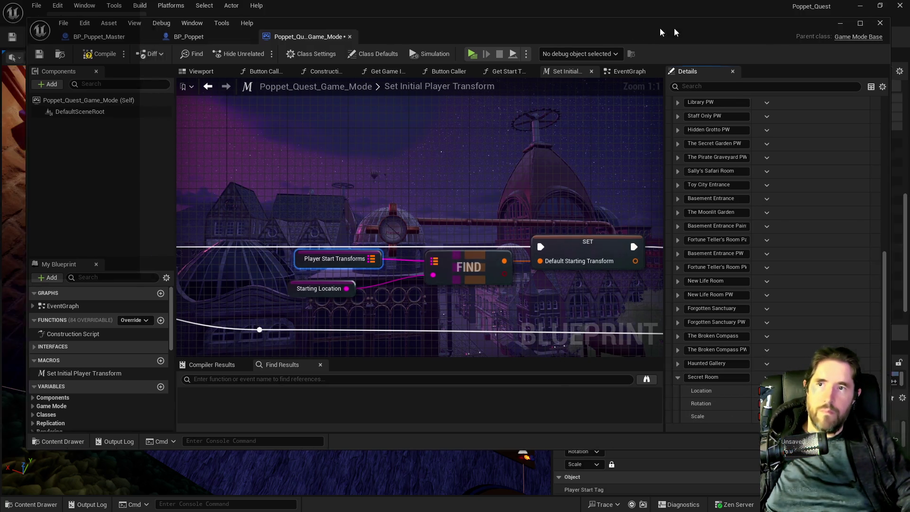
{"action": "left_click", "coordinate": [813, 24]}
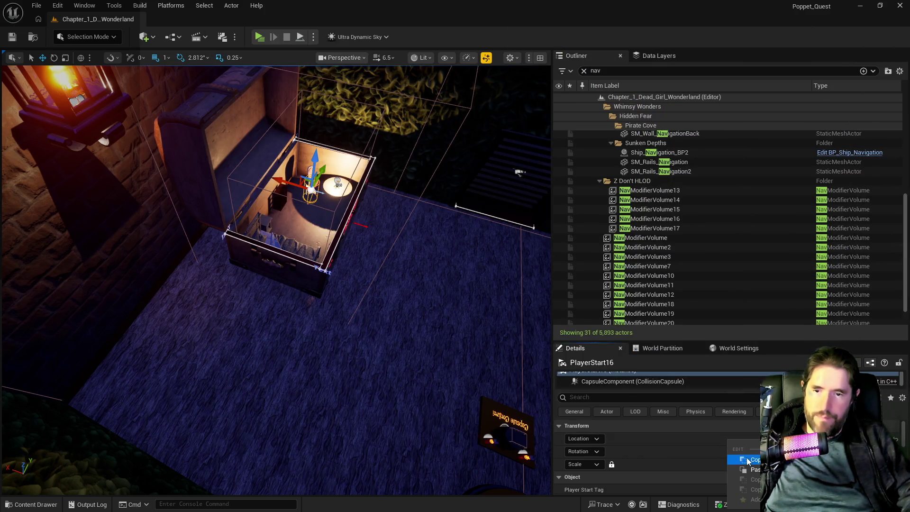
{"action": "key", "text": "alt+Tab"}
{"action": "left_click_drag", "start_coordinate": [436, 44], "coordinate": [377, 36]}
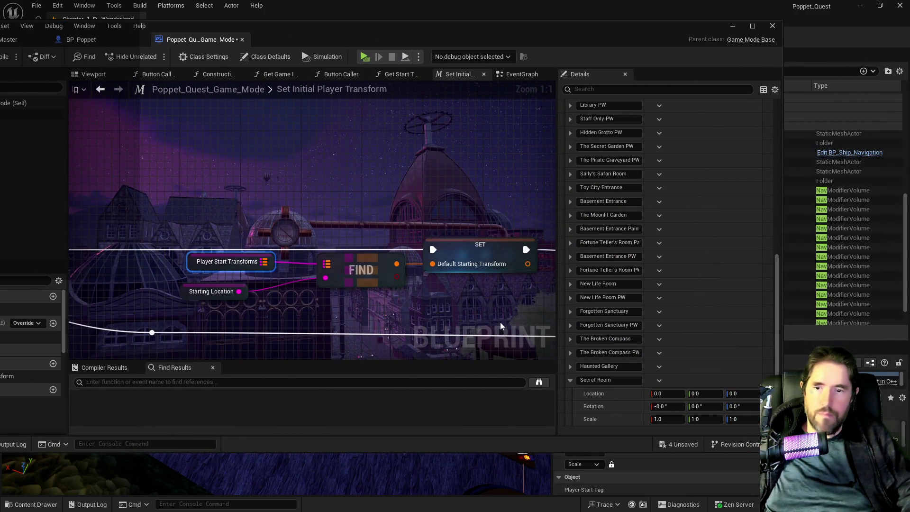
{"action": "right_click", "coordinate": [614, 397]}
{"action": "left_click", "coordinate": [662, 422]}
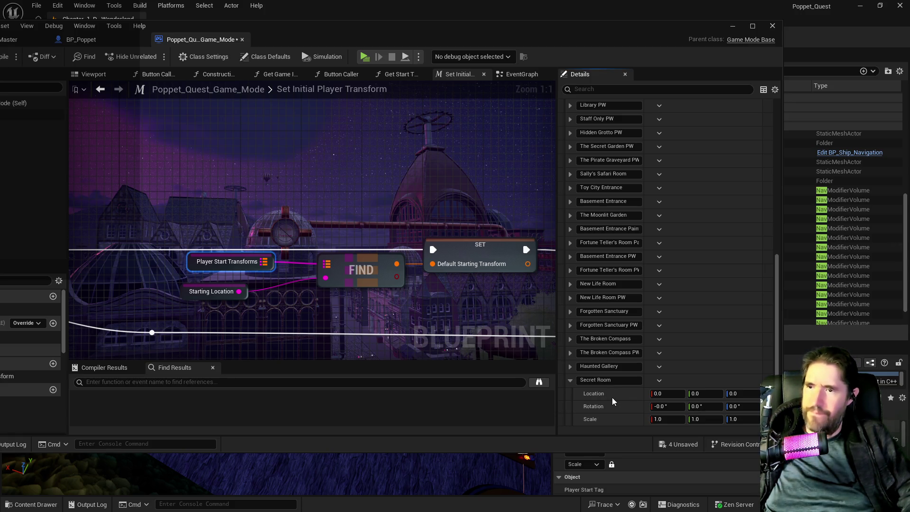
{"action": "key", "text": "ctrl+v"}
Set the Secret Room yaw to 180 and save the Game Mode blueprint
{"action": "left_click", "coordinate": [737, 406]}
{"action": "type", "text": "180"}
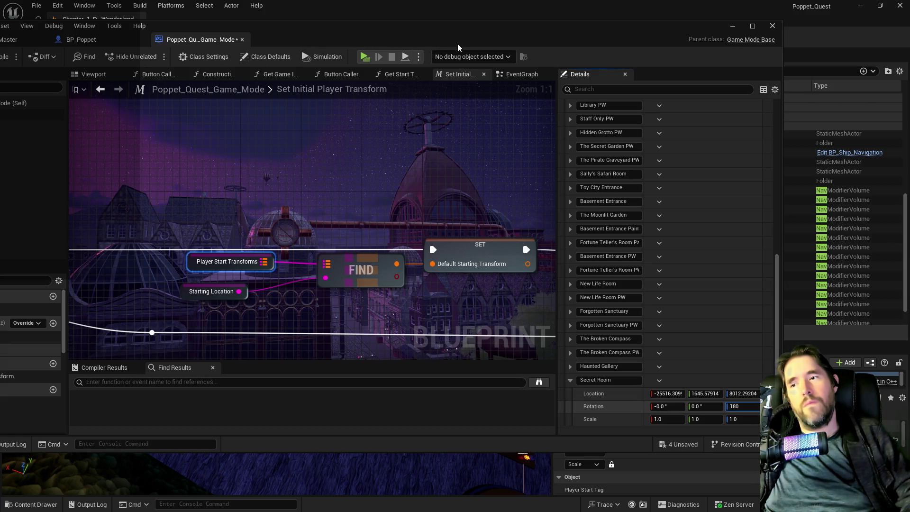
{"action": "key", "text": "Return"}
{"action": "left_click_drag", "start_coordinate": [405, 37], "coordinate": [557, 45]}
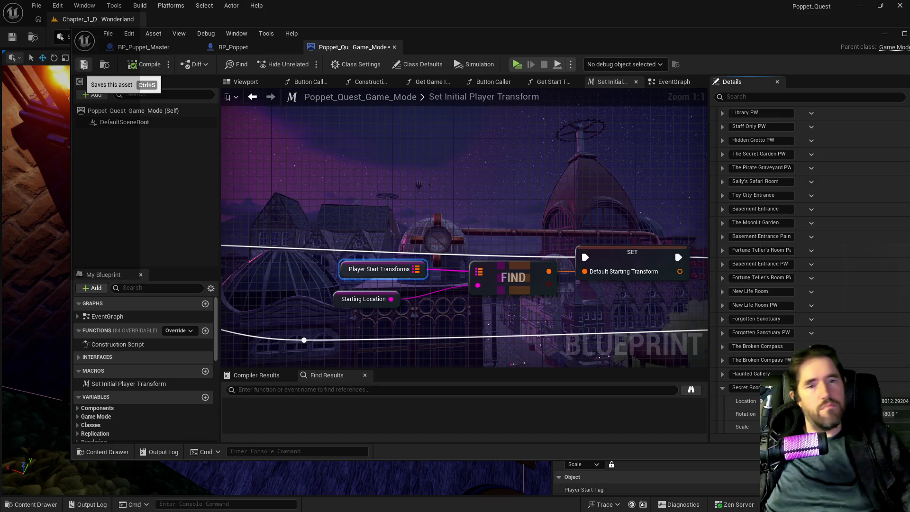
{"action": "left_click", "coordinate": [83, 64]}
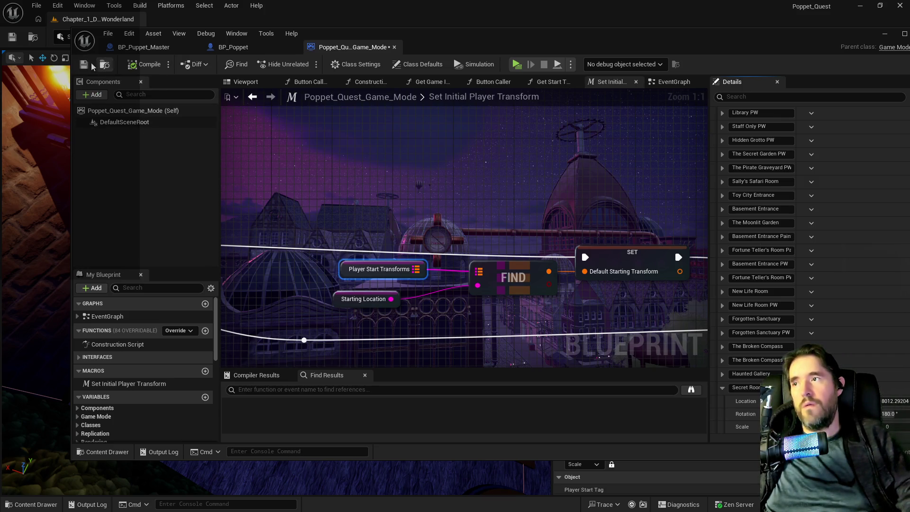
{"action": "left_click", "coordinate": [524, 29]}
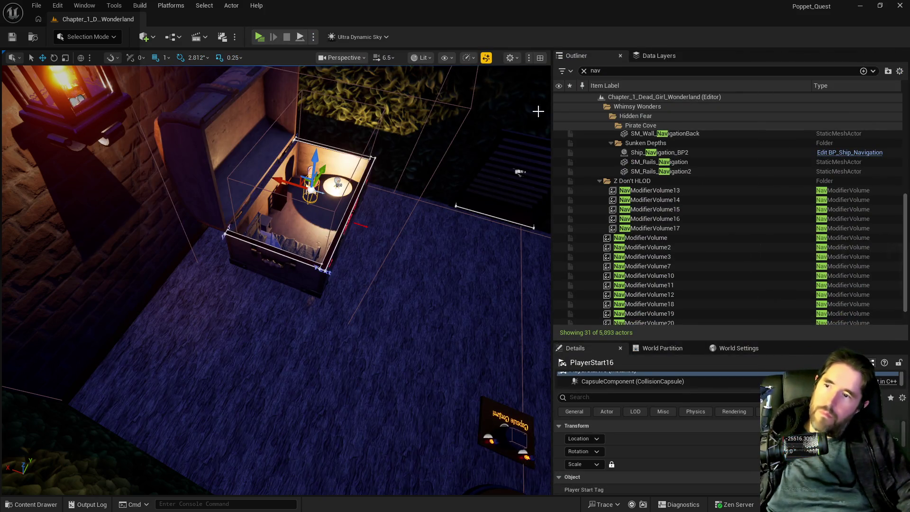
Select Poppet_Box6, unload the 22 data layers, and load only DL_C1_Machinery_Room
{"action": "left_click", "coordinate": [654, 56]}
{"action": "left_click", "coordinate": [273, 256]}
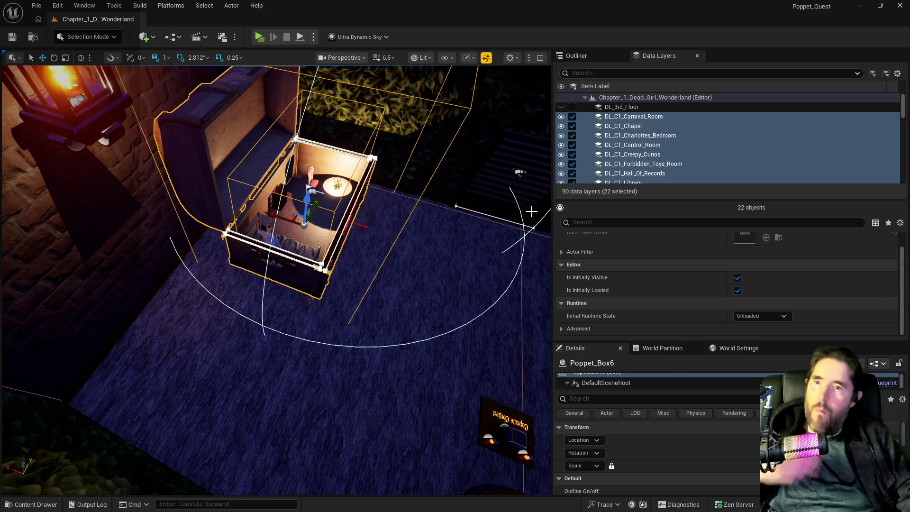
{"action": "left_click", "coordinate": [572, 117]}
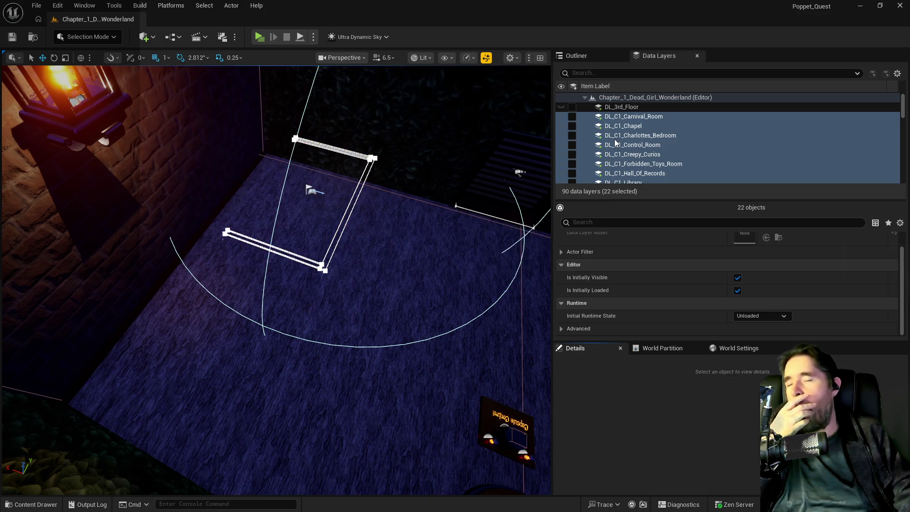
{"action": "scroll", "coordinate": [615, 142], "scroll_direction": "down", "scroll_amount": 5}
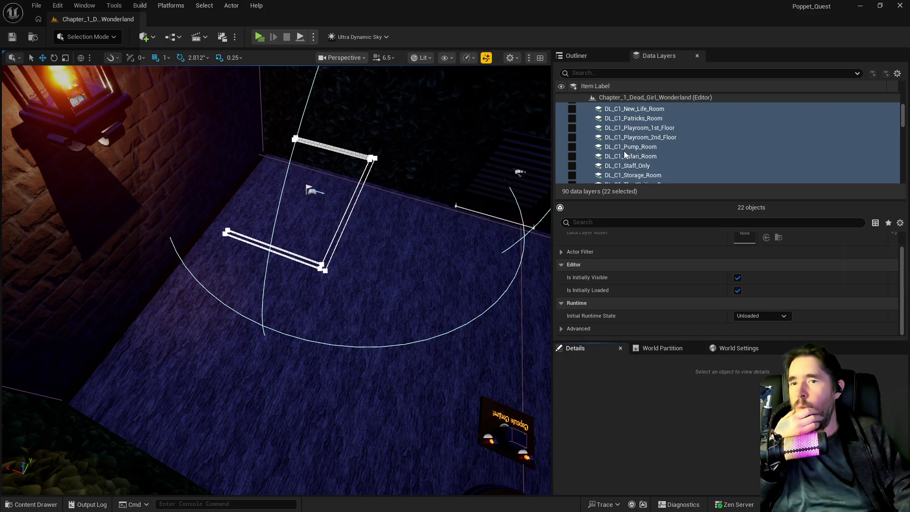
{"action": "scroll", "coordinate": [634, 154], "scroll_direction": "up", "scroll_amount": 2}
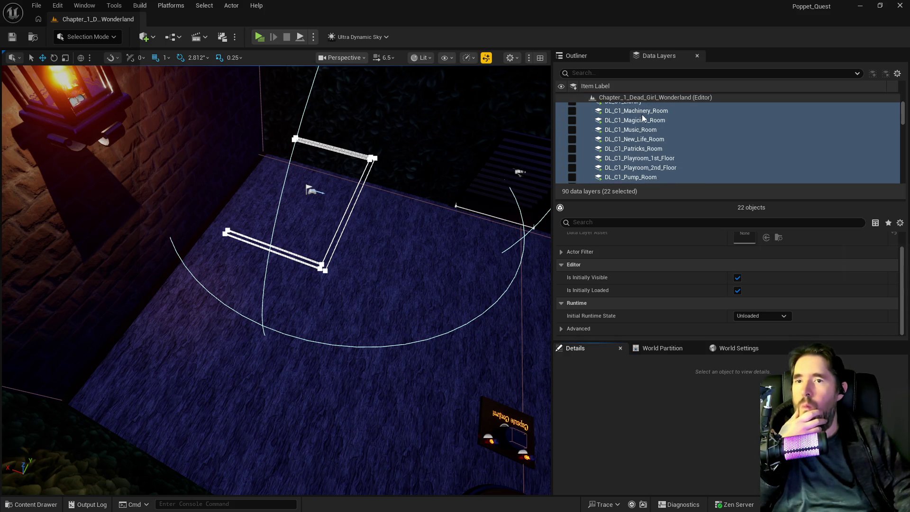
{"action": "left_click", "coordinate": [586, 112]}
{"action": "left_click", "coordinate": [571, 110]}
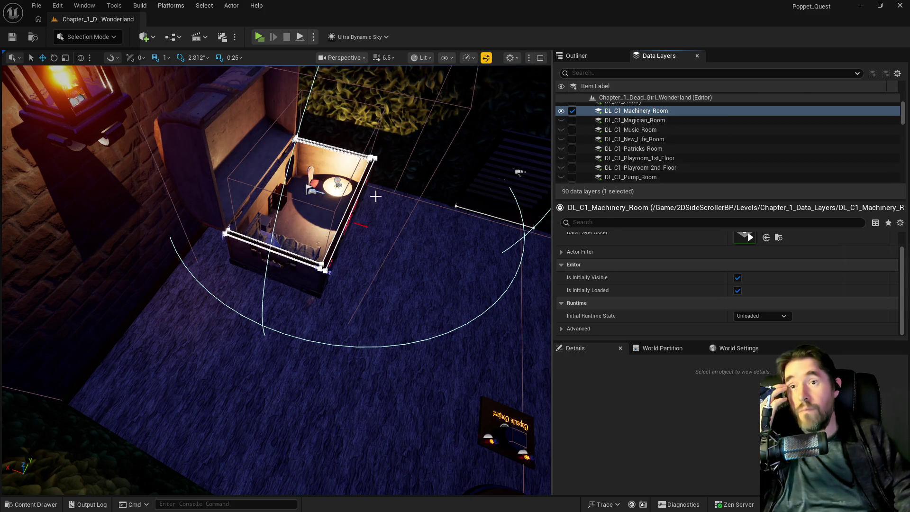
Add Poppet_Box6 to DL_C1_Machinery_Room, then to the DL_C2_Secret_Room data layer
{"action": "left_click", "coordinate": [254, 172]}
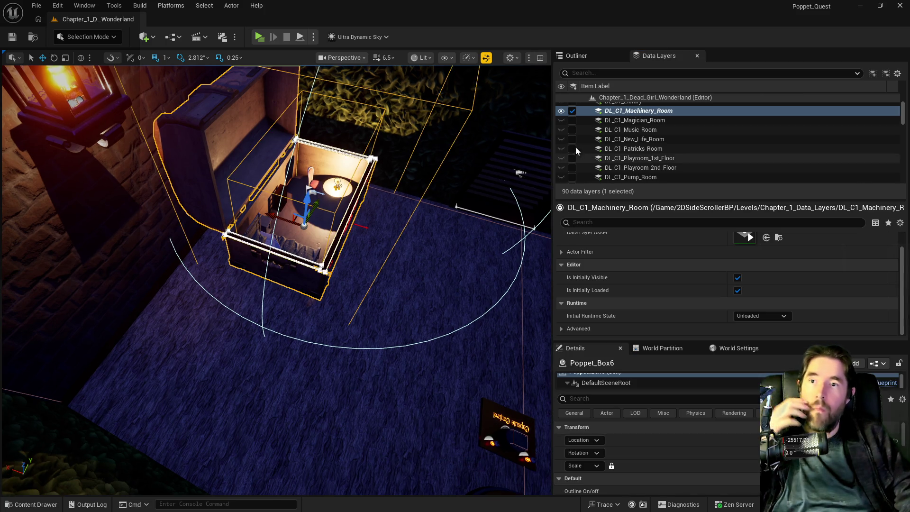
{"action": "right_click", "coordinate": [629, 112]}
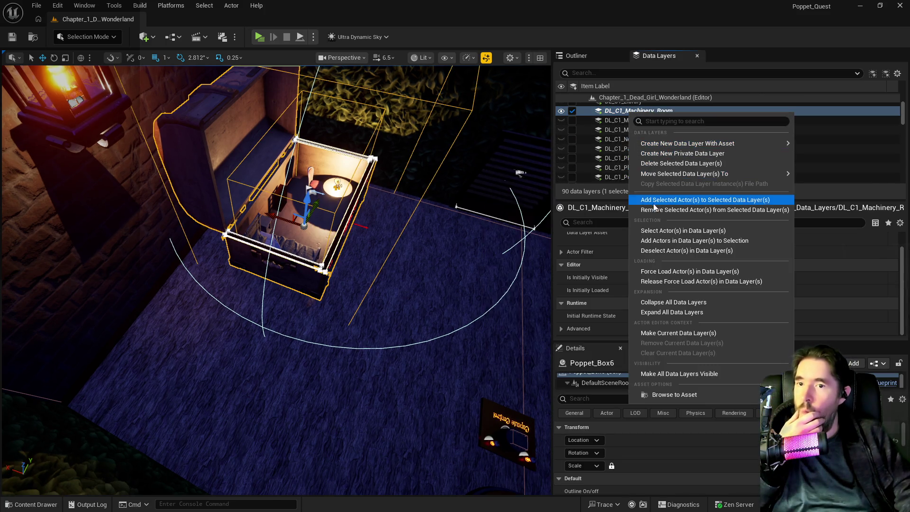
{"action": "left_click", "coordinate": [664, 197]}
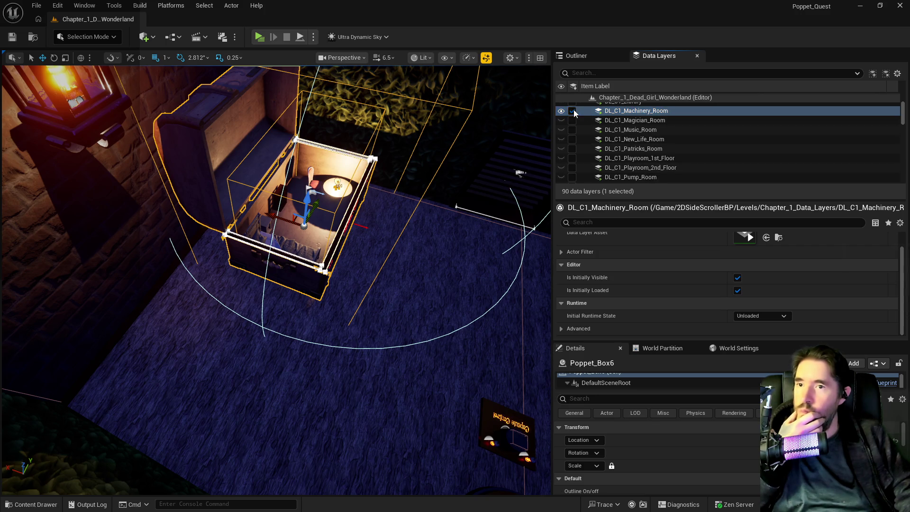
{"action": "scroll", "coordinate": [637, 160], "scroll_direction": "down", "scroll_amount": 3}
{"action": "scroll", "coordinate": [638, 164], "scroll_direction": "down", "scroll_amount": 5}
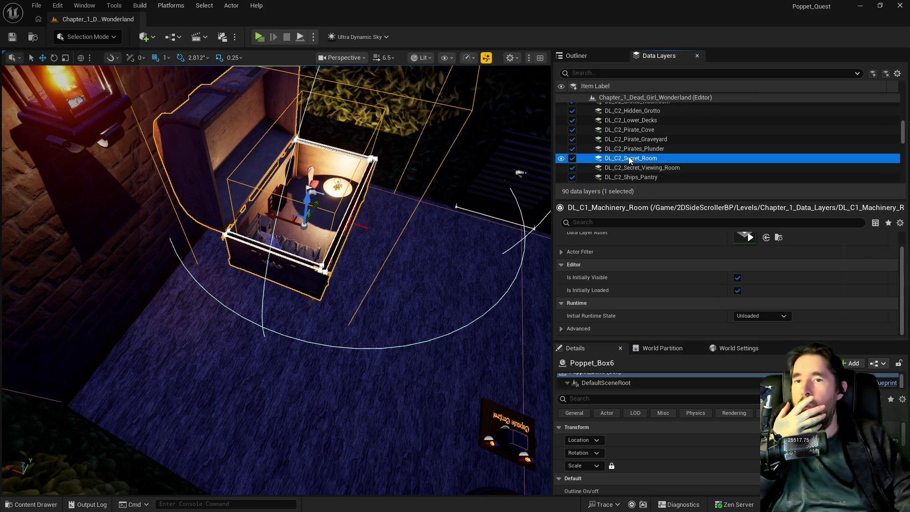
{"action": "right_click", "coordinate": [628, 158]}
{"action": "left_click", "coordinate": [652, 241]}
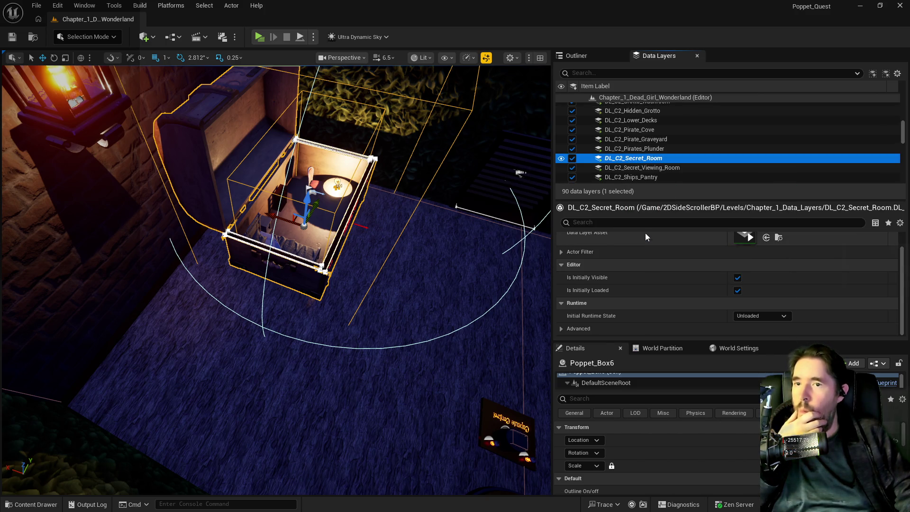
{"action": "key", "text": "f"}
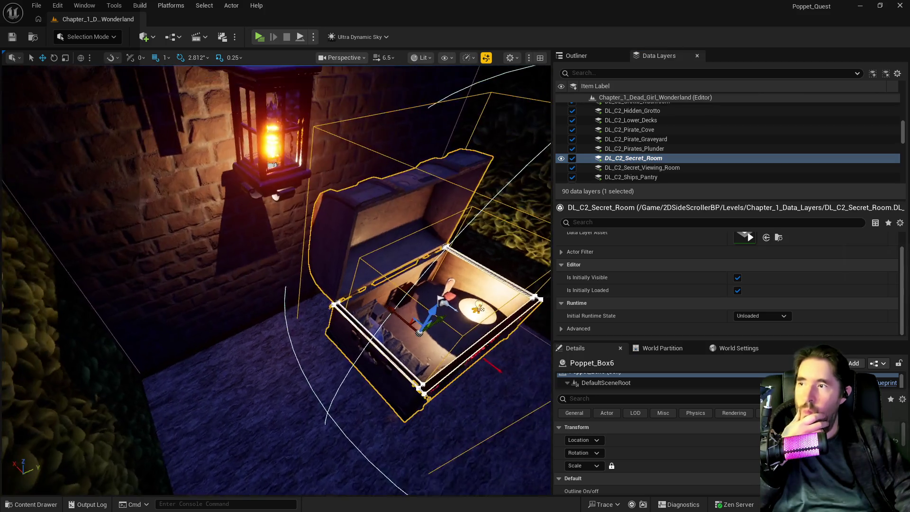
{"action": "left_click", "coordinate": [293, 169]}
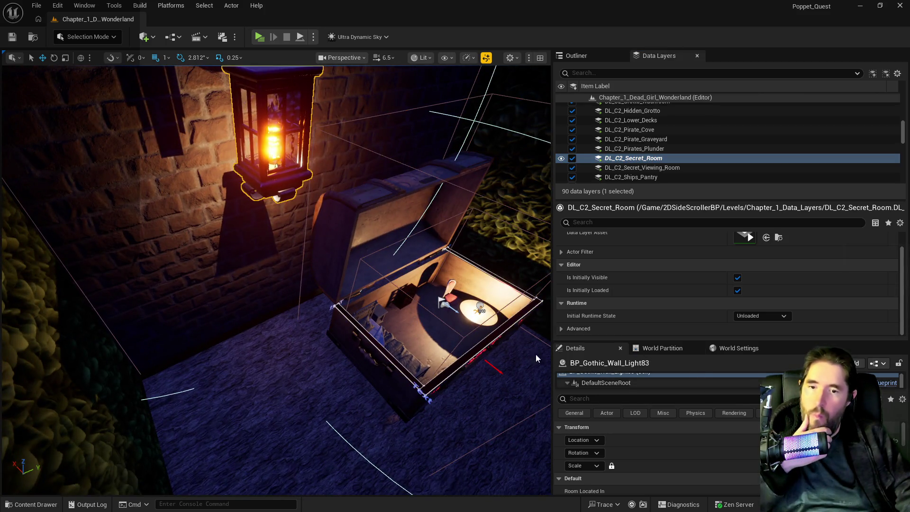
{"action": "left_click_drag", "start_coordinate": [381, 286], "coordinate": [381, 285]}
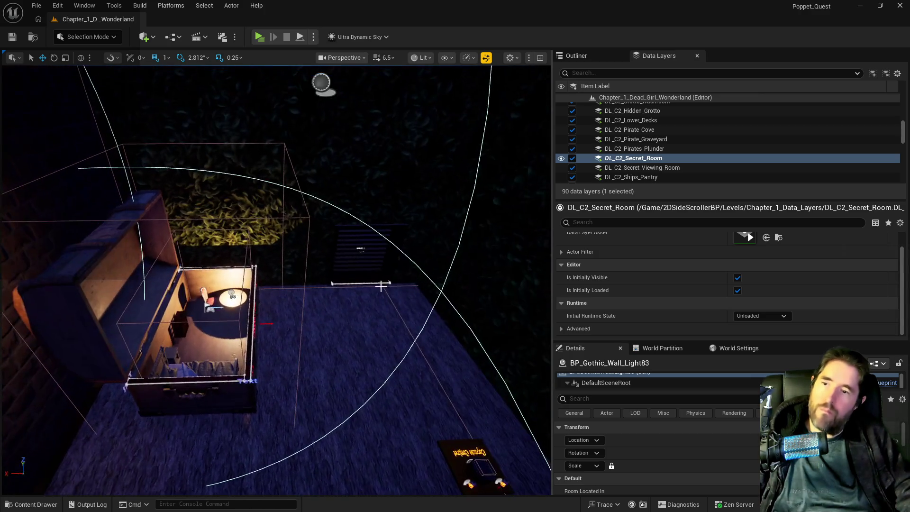
{"action": "left_click", "coordinate": [321, 83]}
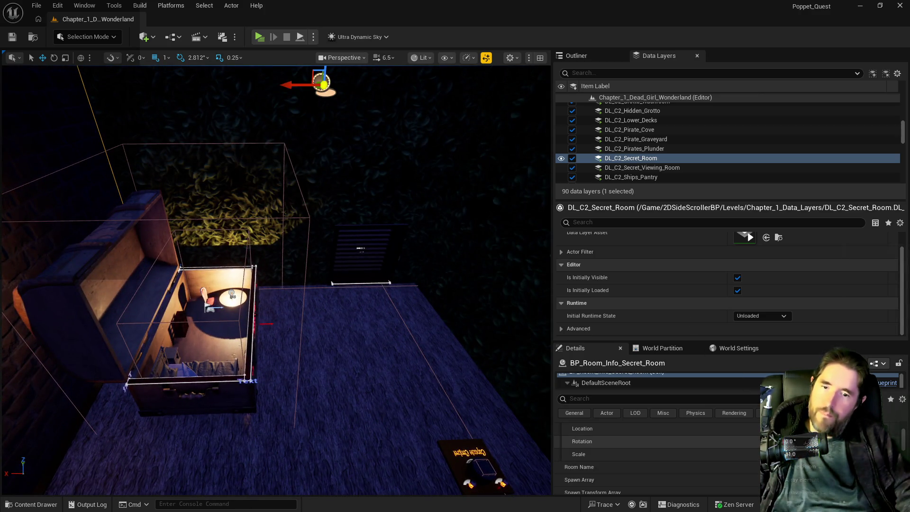
{"action": "left_click_drag", "start_coordinate": [424, 269], "coordinate": [423, 269]}
{"action": "left_click", "coordinate": [351, 224]}
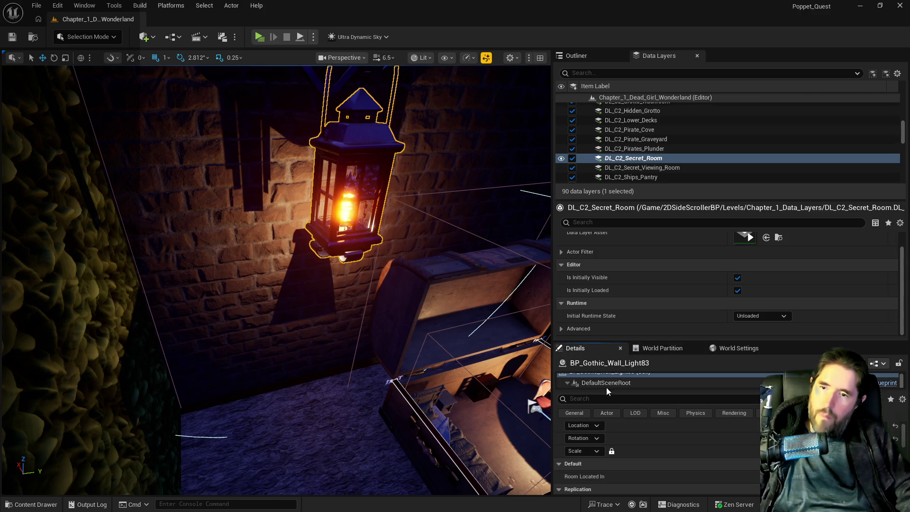
{"action": "scroll", "coordinate": [604, 377], "scroll_direction": "down", "scroll_amount": 2}
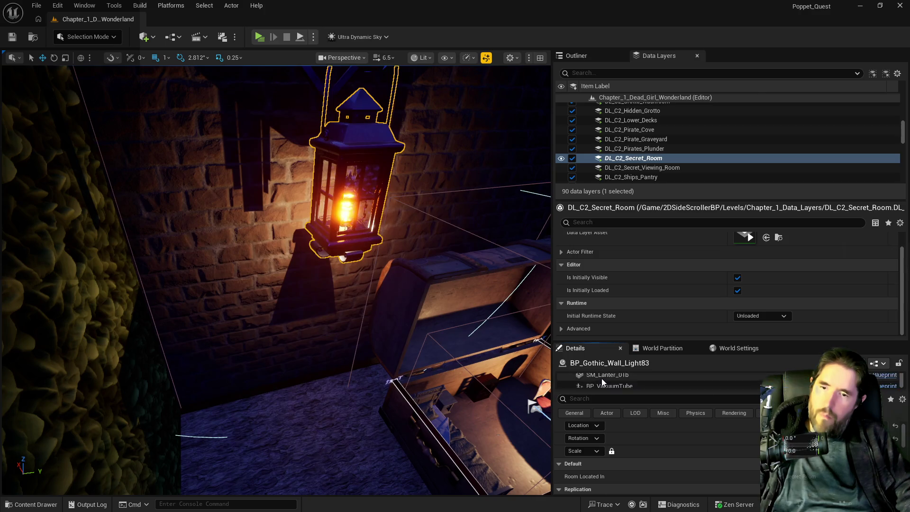
{"action": "left_click", "coordinate": [601, 384]}
{"action": "scroll", "coordinate": [601, 385], "scroll_direction": "down", "scroll_amount": 1}
{"action": "left_click", "coordinate": [601, 382]}
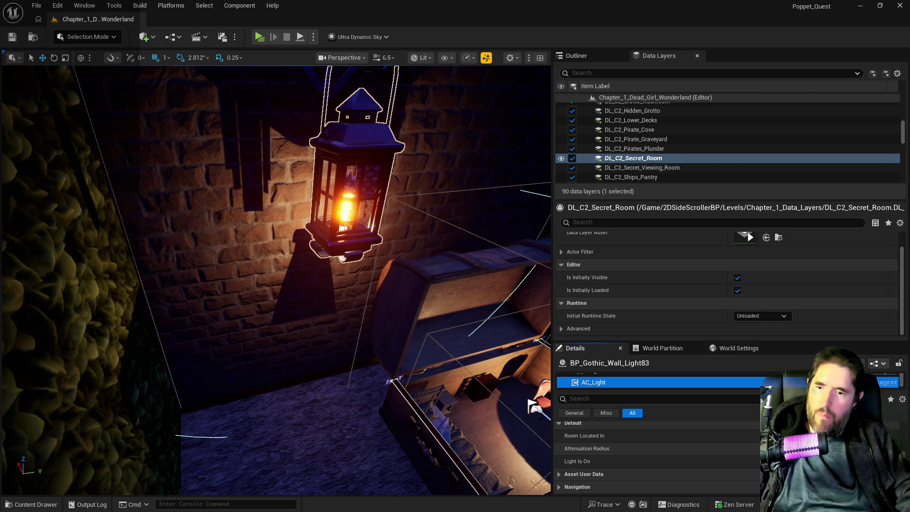
{"action": "left_click_drag", "start_coordinate": [343, 228], "coordinate": [143, 340]}
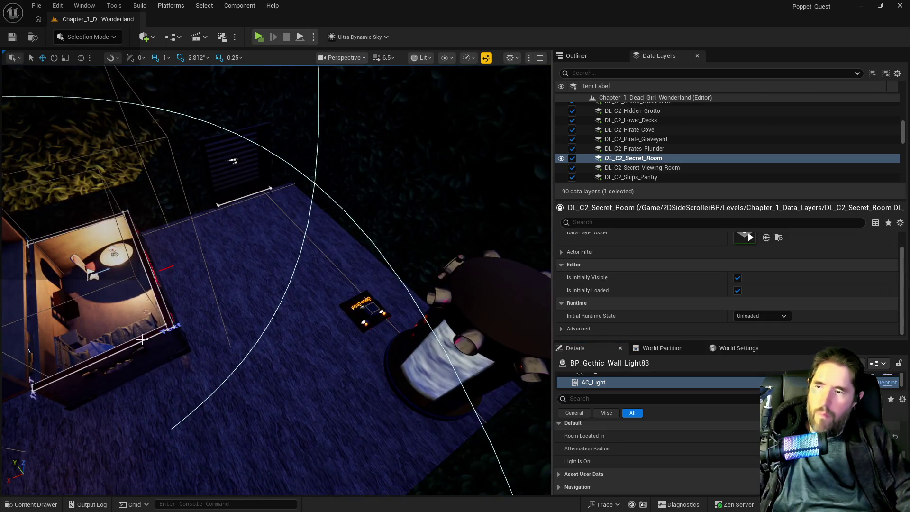
{"action": "left_click", "coordinate": [143, 340]}
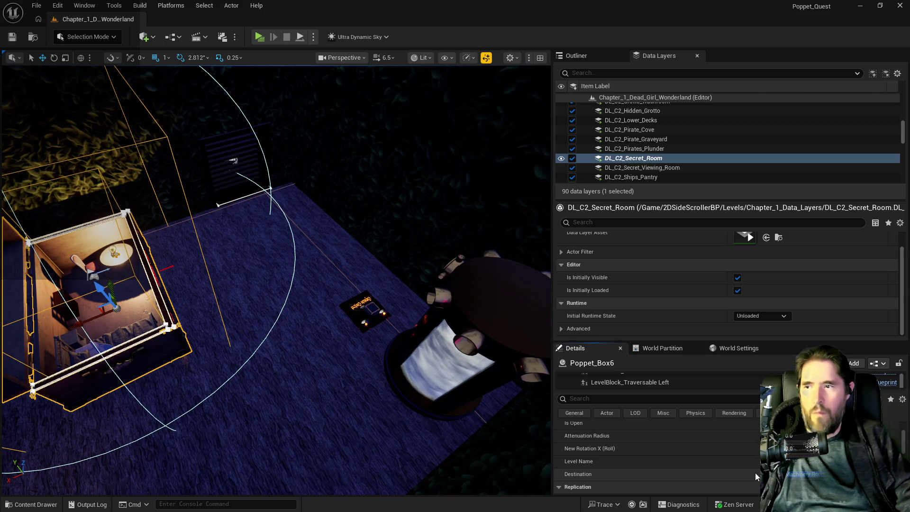
{"action": "scroll", "coordinate": [737, 469], "scroll_direction": "up", "scroll_amount": 3}
{"action": "scroll", "coordinate": [718, 461], "scroll_direction": "down", "scroll_amount": 3}
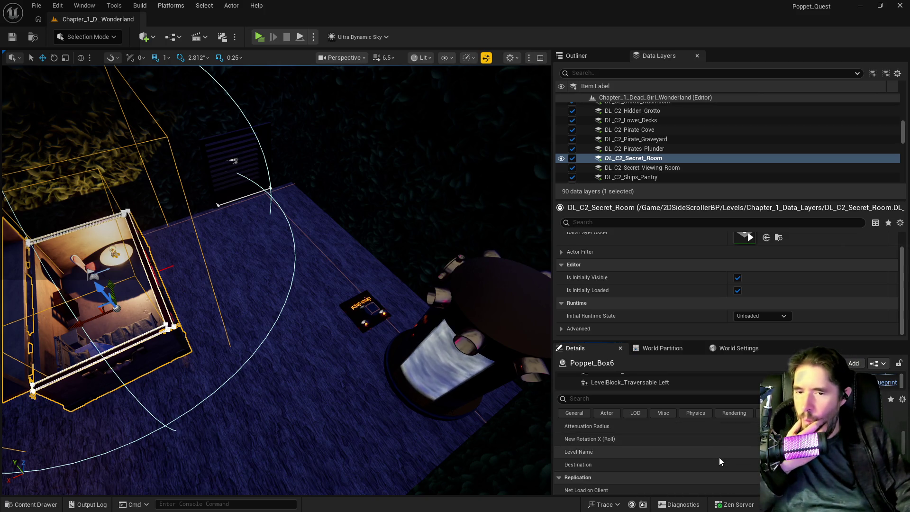
{"action": "scroll", "coordinate": [719, 461], "scroll_direction": "down", "scroll_amount": 1}
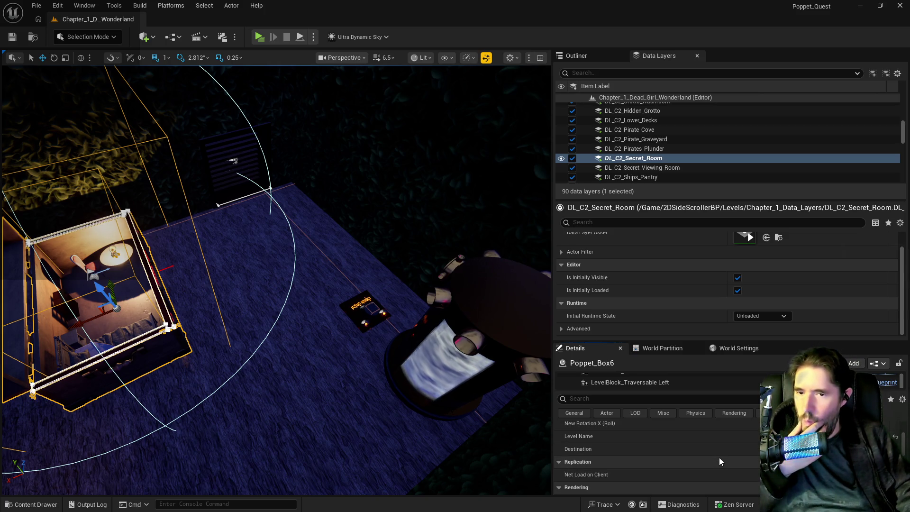
{"action": "scroll", "coordinate": [719, 461], "scroll_direction": "down", "scroll_amount": 5}
{"action": "scroll", "coordinate": [718, 457], "scroll_direction": "down", "scroll_amount": 5}
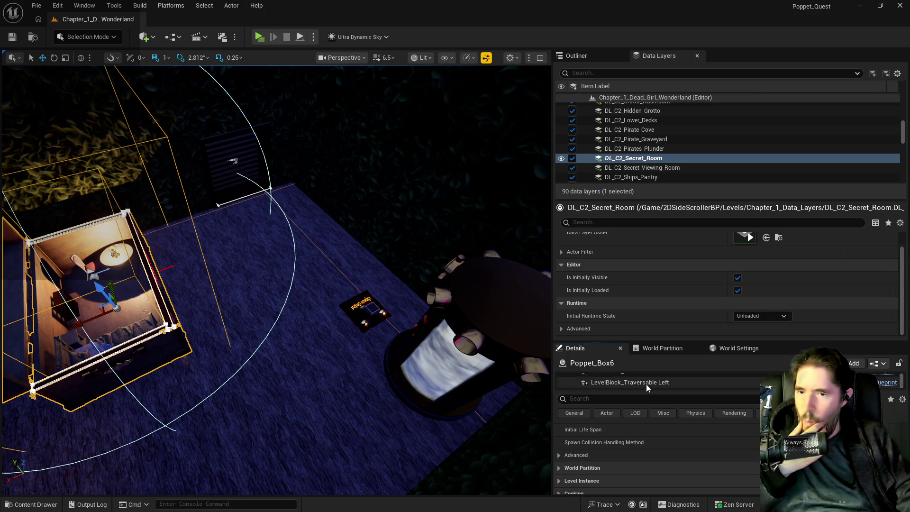
{"action": "scroll", "coordinate": [646, 384], "scroll_direction": "down", "scroll_amount": 5}
{"action": "left_click", "coordinate": [628, 383]}
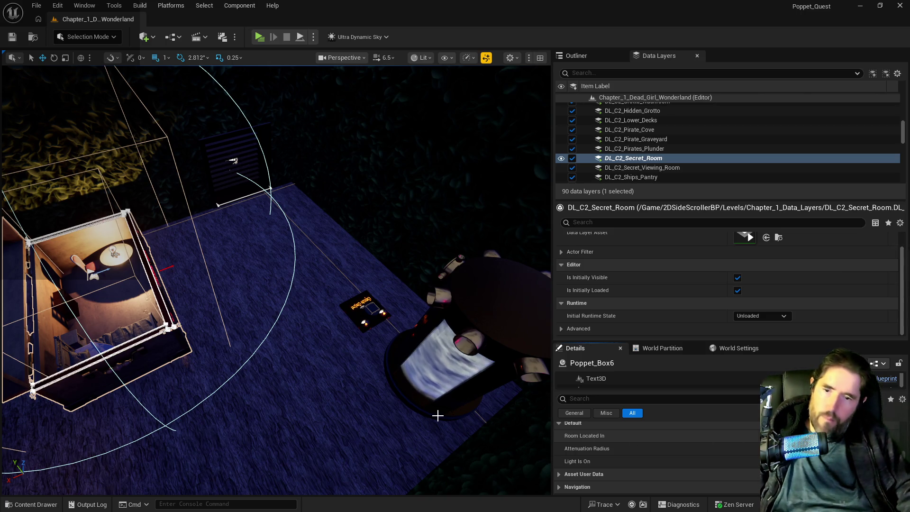
{"action": "scroll", "coordinate": [438, 415], "scroll_direction": "up", "scroll_amount": 3}
Check the resurrection vat and BP_Activation_Button18 panel details, then save the level with Ctrl+S
{"action": "left_click", "coordinate": [386, 308]}
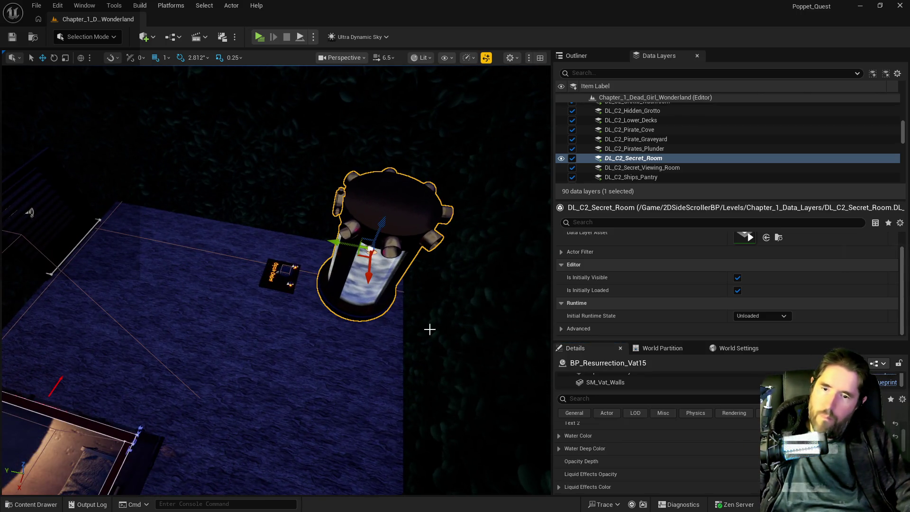
{"action": "scroll", "coordinate": [705, 471], "scroll_direction": "down", "scroll_amount": 3}
{"action": "scroll", "coordinate": [746, 473], "scroll_direction": "down", "scroll_amount": 5}
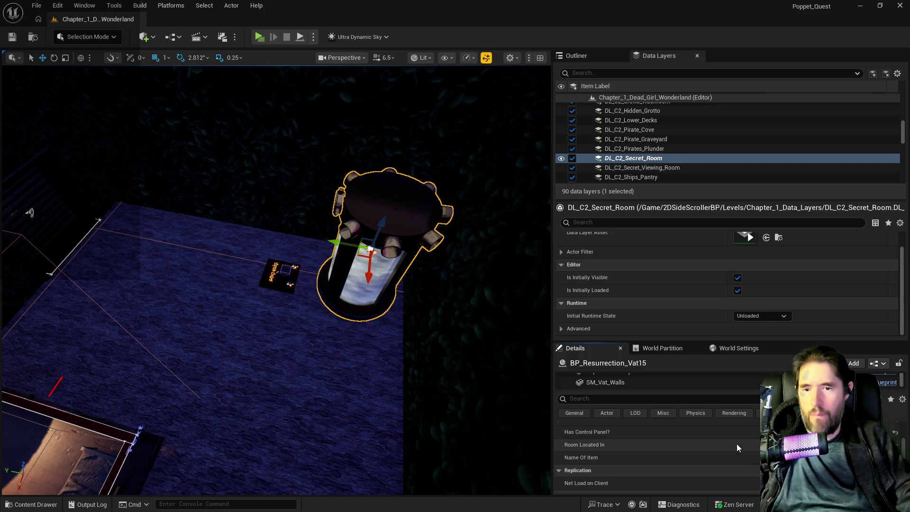
{"action": "left_click", "coordinate": [282, 281]}
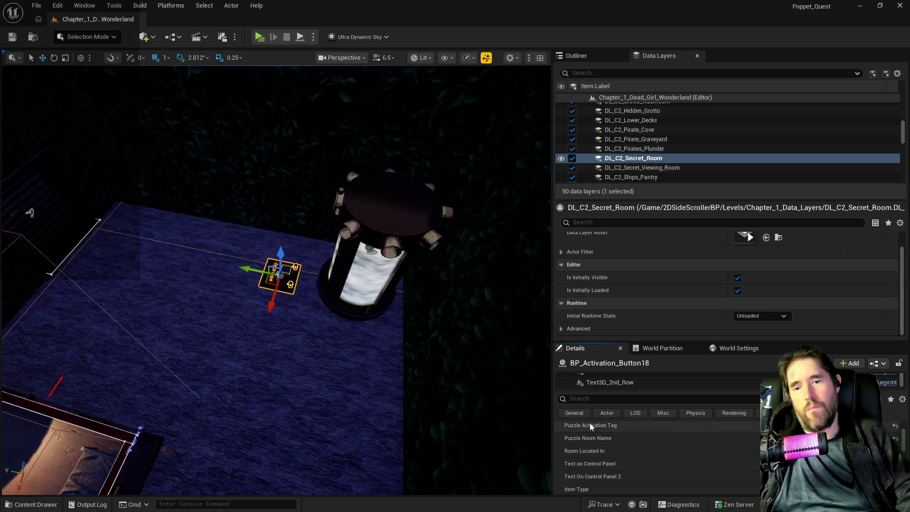
{"action": "scroll", "coordinate": [275, 279], "scroll_direction": "up", "scroll_amount": 2}
{"action": "left_click_drag", "start_coordinate": [122, 206], "coordinate": [499, 434]}
{"action": "scroll", "coordinate": [499, 434], "scroll_direction": "down", "scroll_amount": 5}
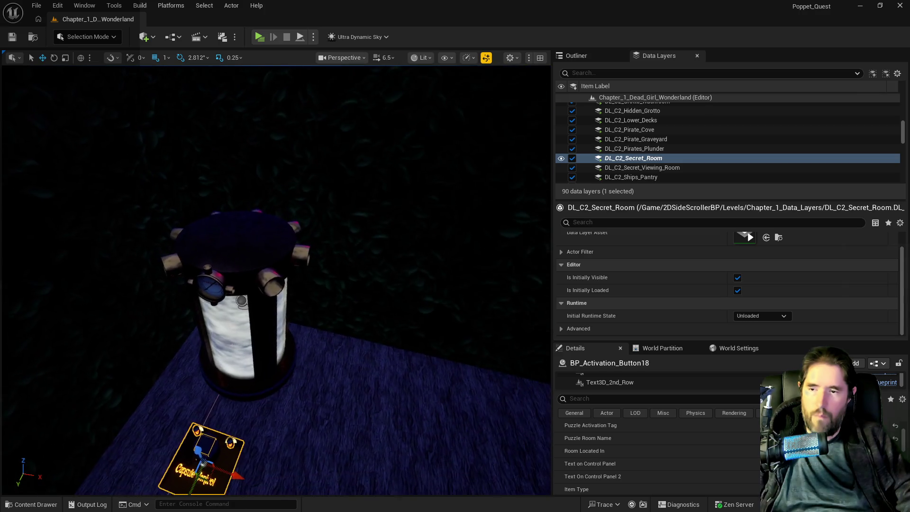
{"action": "key", "text": "ctrl+s"}
{"action": "left_click_drag", "start_coordinate": [422, 435], "coordinate": [422, 475]}
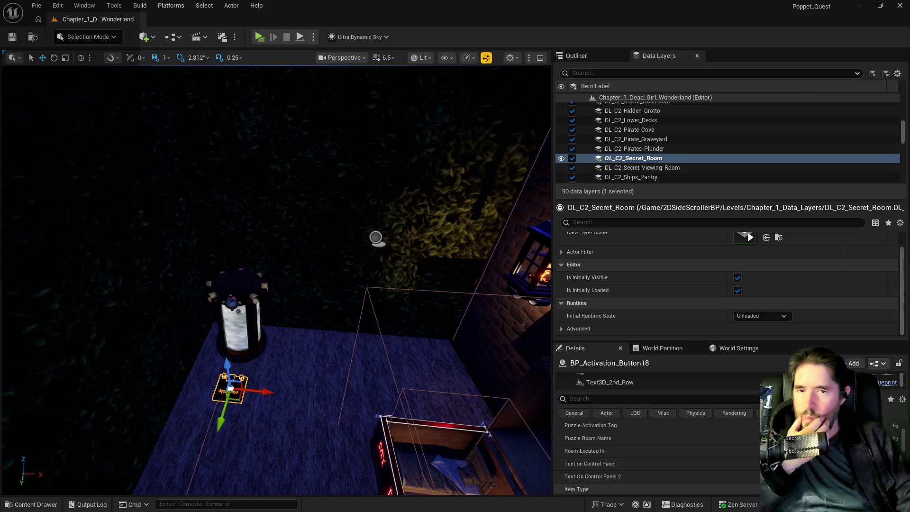
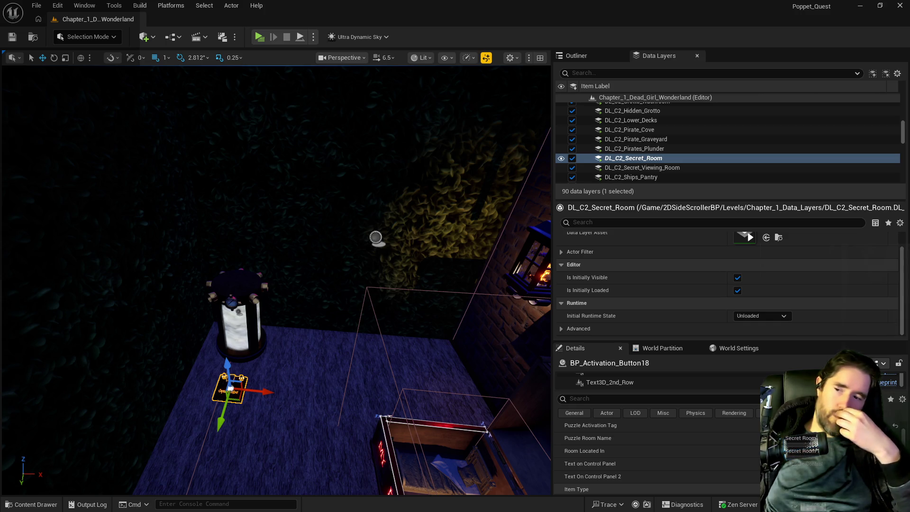
Select PlayerStart16 inside the Poppet Box in the Secret Room area
{"action": "left_click_drag", "start_coordinate": [330, 418], "coordinate": [330, 369]}
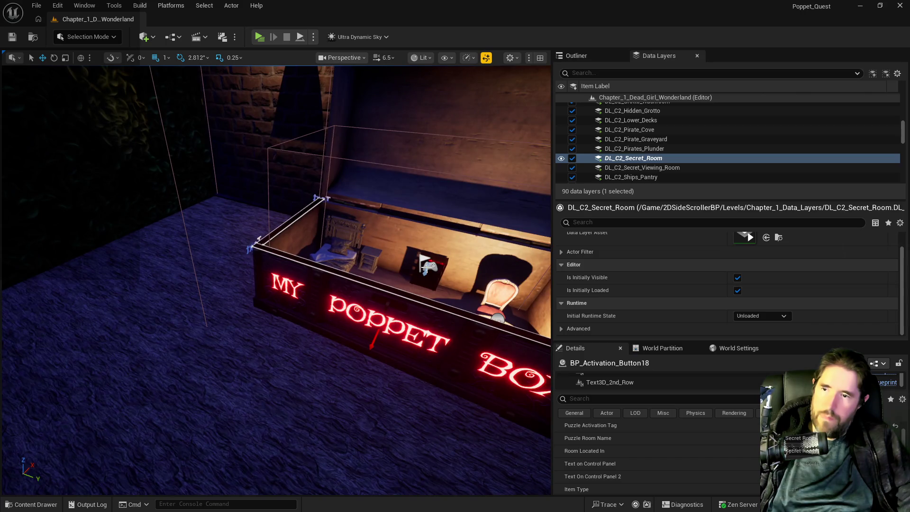
{"action": "left_click", "coordinate": [427, 265]}
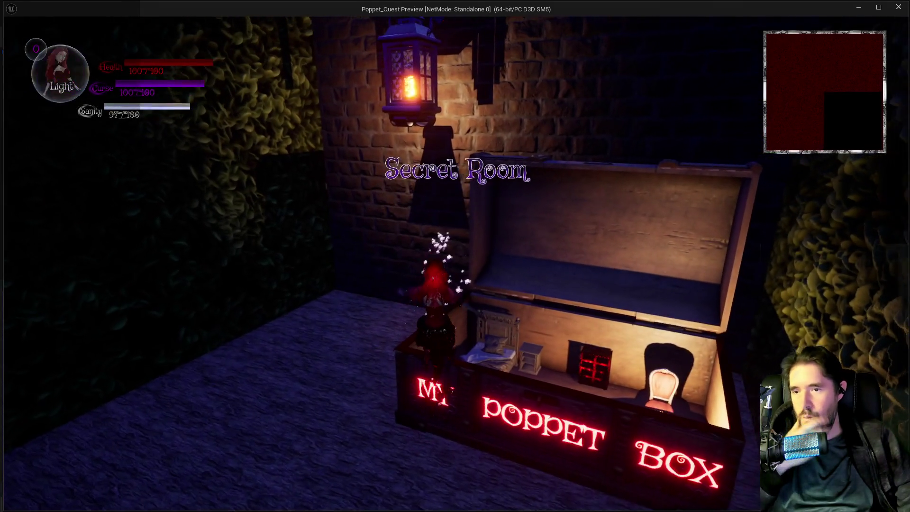
Run the character to the portal and Capsule Control pad, then open Save Game from the pause menu
{"action": "key", "text": "w"}
{"action": "key", "text": "w"}
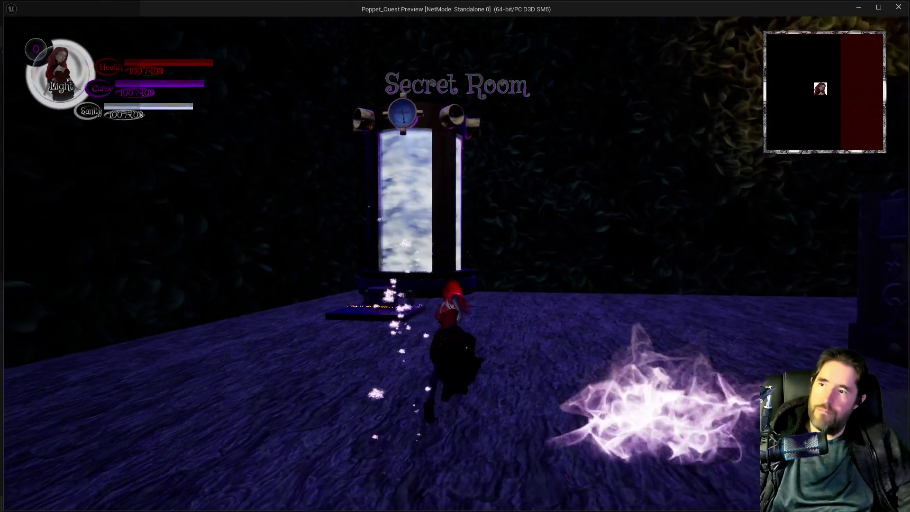
{"action": "key", "text": "w"}
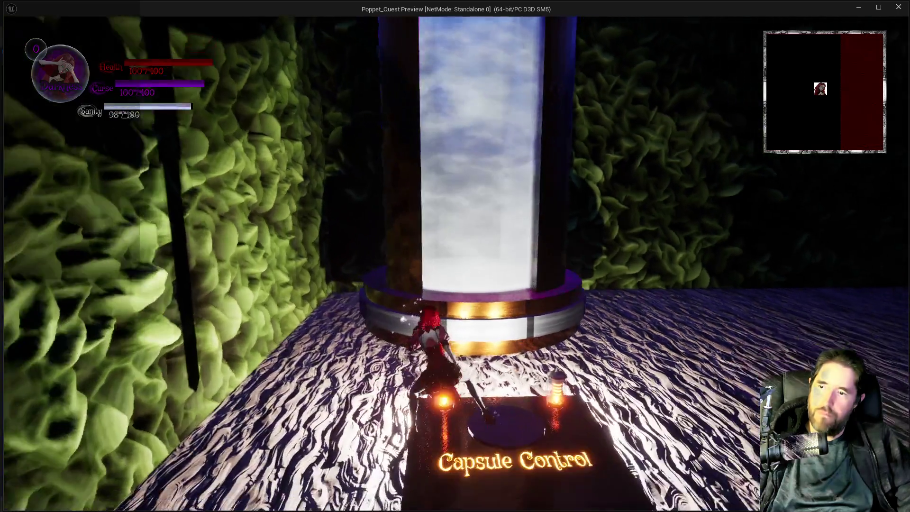
{"action": "key", "text": "w"}
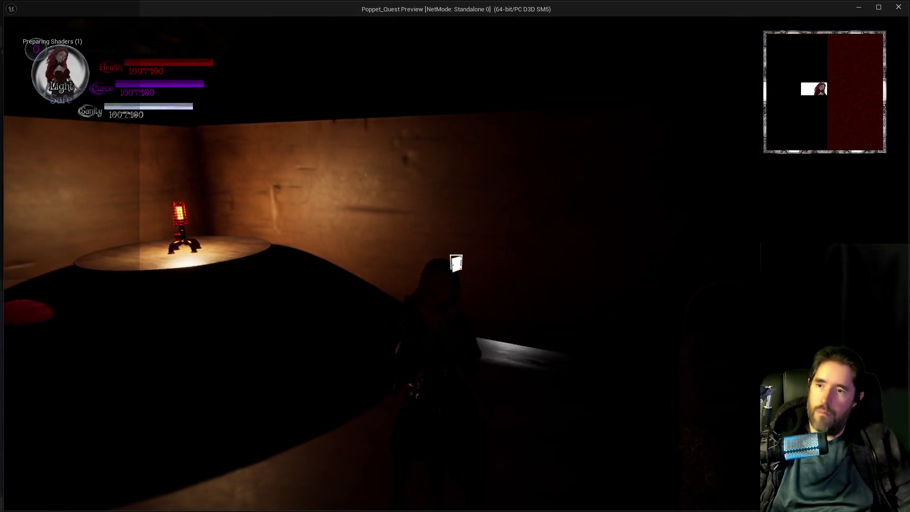
{"action": "key", "text": "Escape"}
{"action": "left_click", "coordinate": [455, 279]}
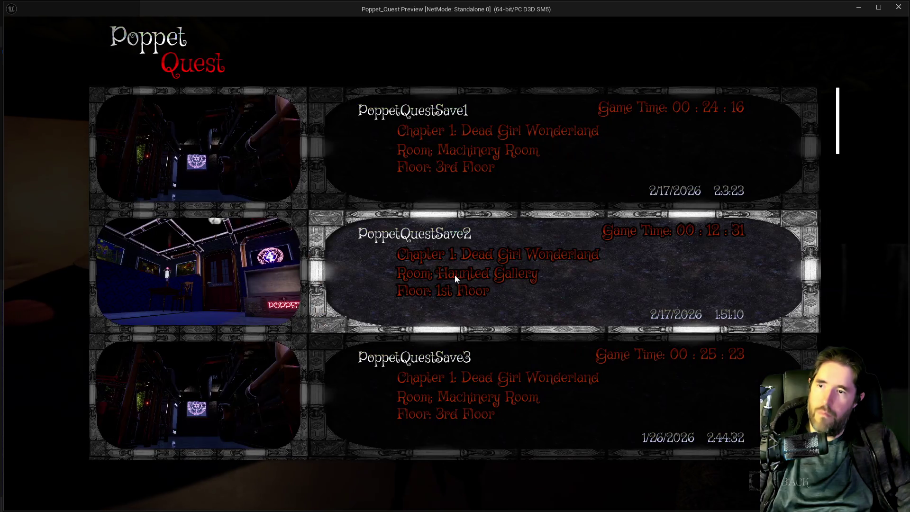
Overwrite PoppetQuestSave1 with the current game and return to the pause menu
{"action": "left_click", "coordinate": [573, 160]}
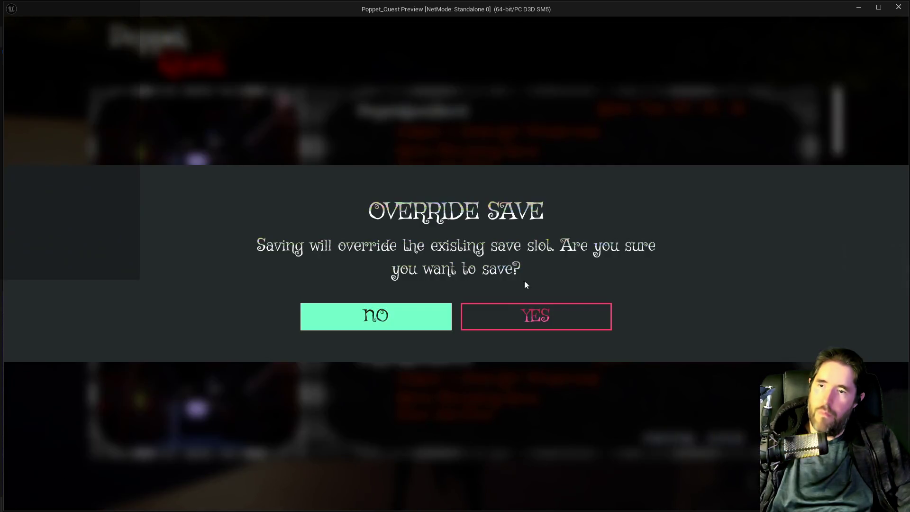
{"action": "left_click", "coordinate": [568, 315]}
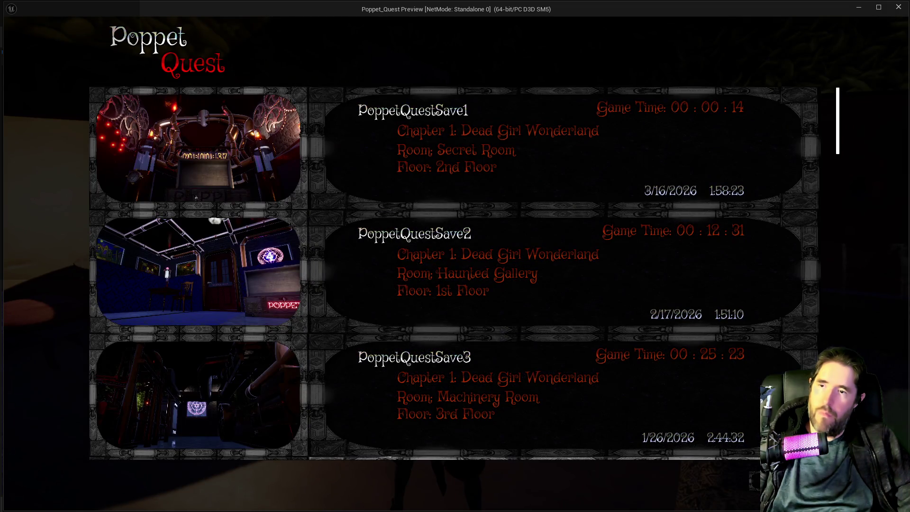
{"action": "key", "text": "Escape"}
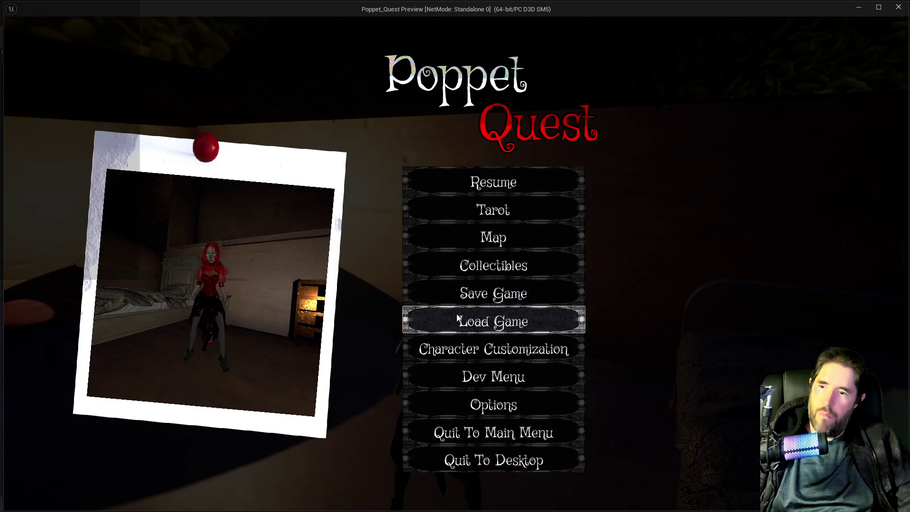
Load the PoppetQuestSave0 Secret Room save, then end the game preview
{"action": "left_click", "coordinate": [457, 319]}
{"action": "left_click", "coordinate": [470, 134]}
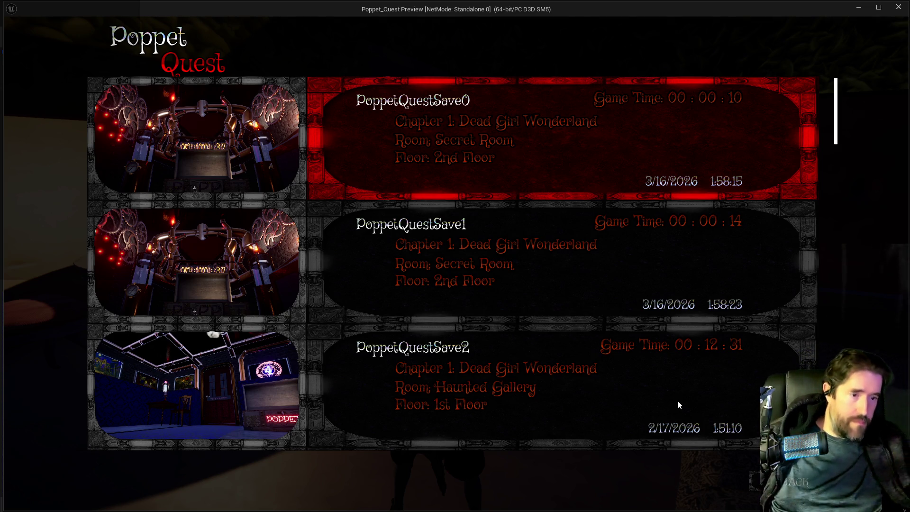
{"action": "key", "text": "Return"}
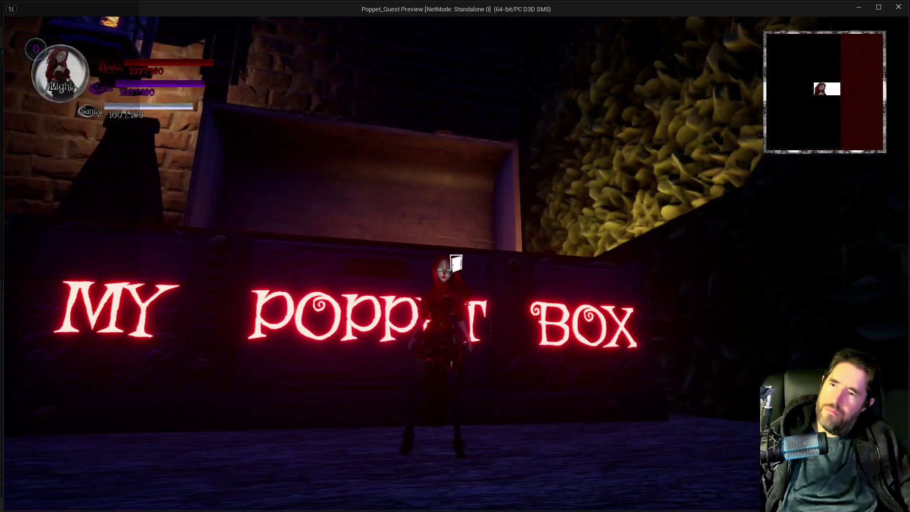
{"action": "key", "text": "Escape"}
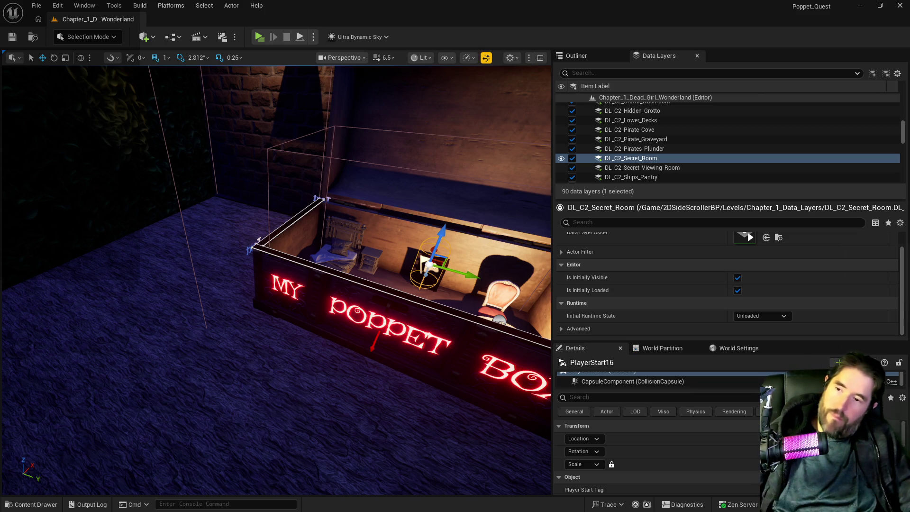
{"action": "left_click_drag", "start_coordinate": [284, 379], "coordinate": [255, 360]}
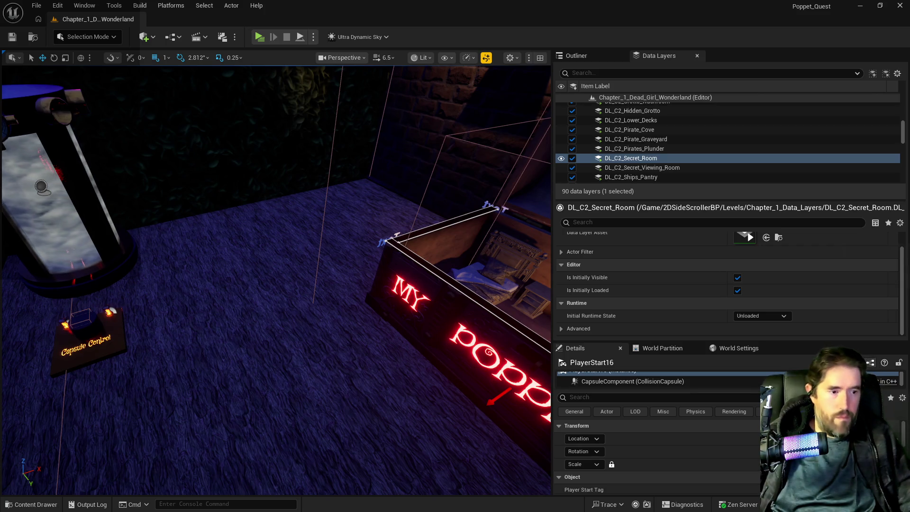
Delete 'Light doesn't work.' from to-do item 61 in the PQ To Do List
{"action": "key", "text": "alt+Tab"}
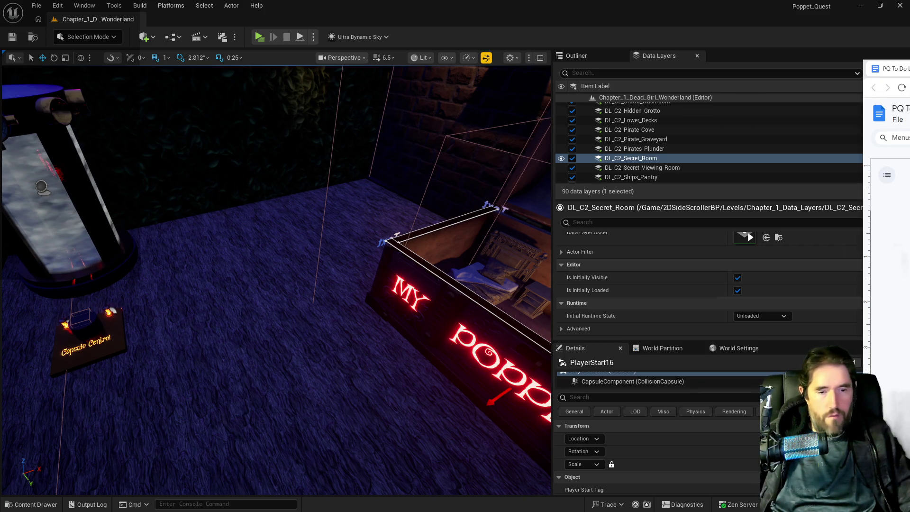
{"action": "mouse_move", "coordinate": [900, 68]}
{"action": "left_mouse_down"}
{"action": "mouse_move", "coordinate": [627, 47]}
{"action": "mouse_move", "coordinate": [56, 28]}
{"action": "mouse_move", "coordinate": [79, 34]}
{"action": "left_mouse_up"}
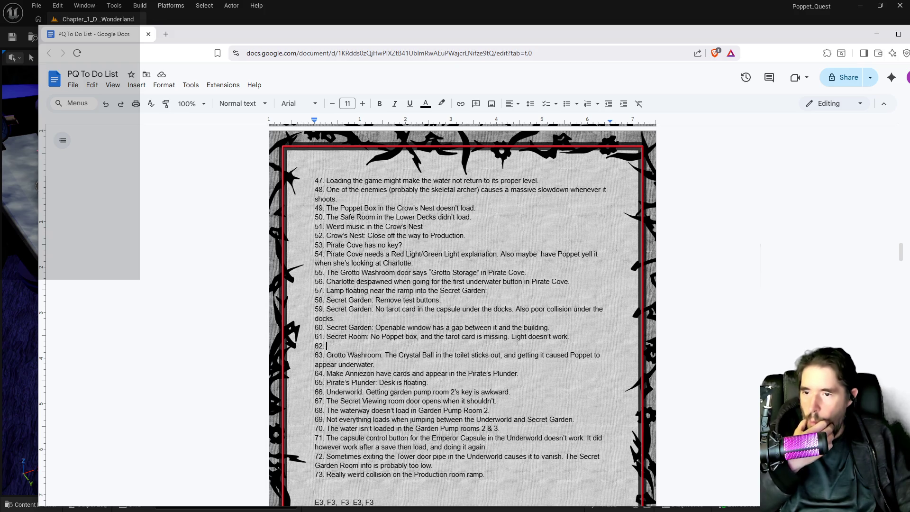
{"action": "left_click_drag", "start_coordinate": [512, 337], "coordinate": [572, 336]}
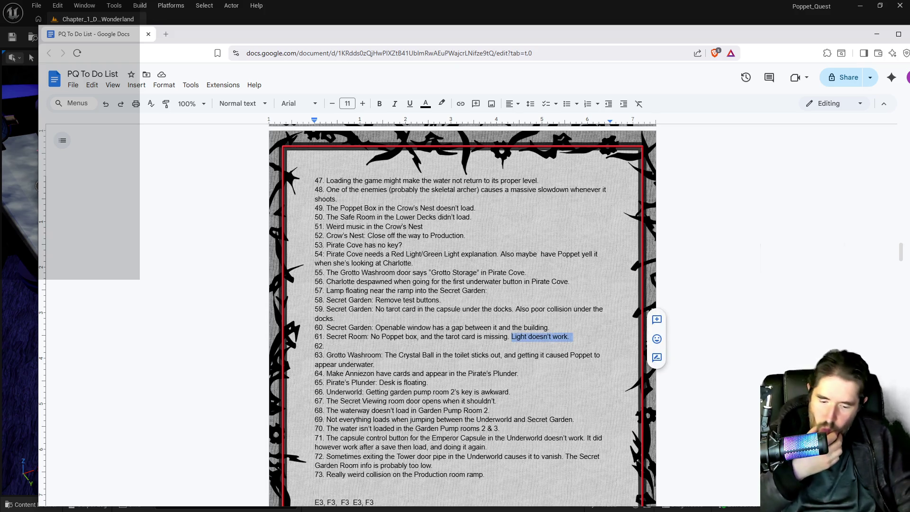
{"action": "key", "text": "BackSpace"}
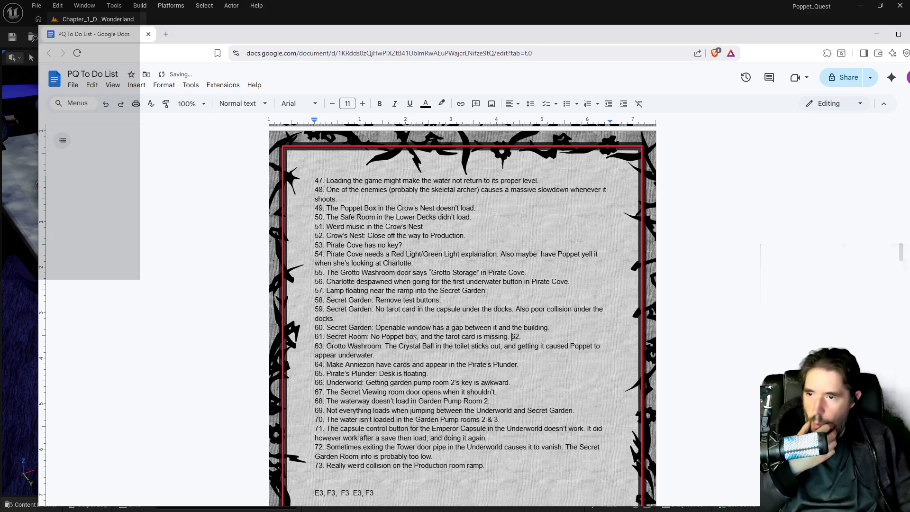
Replace 'No Poppet box' with 'Loading works fine, but calls it the Broken Compass' and restore item 62's line
{"action": "left_click_drag", "start_coordinate": [417, 336], "coordinate": [385, 337]}
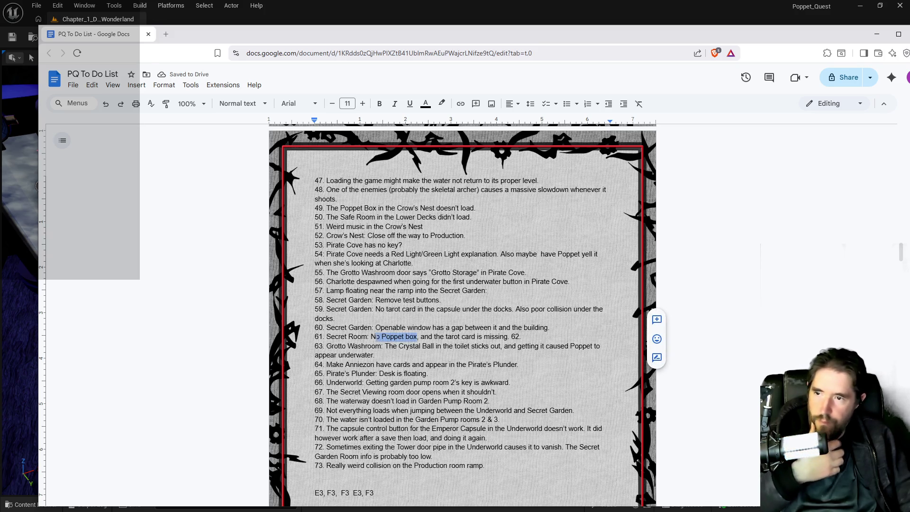
{"action": "type", "text": "Loading works fin"}
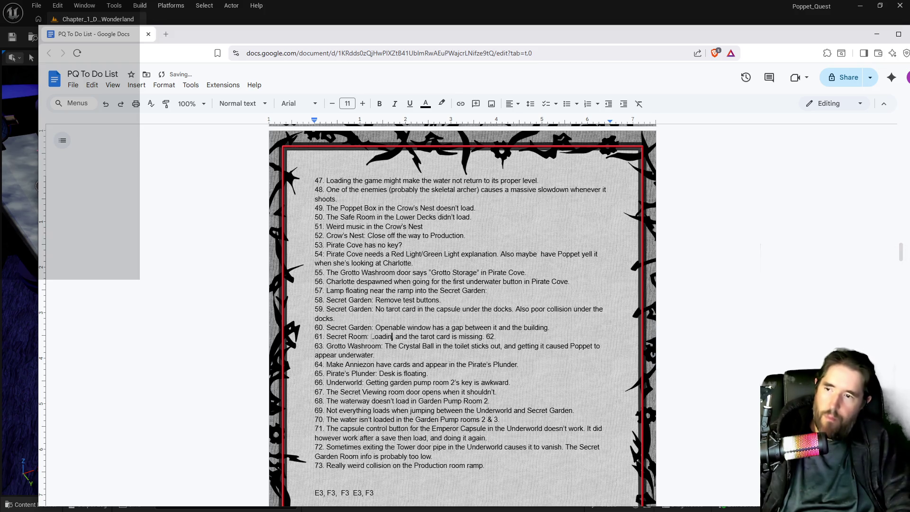
{"action": "type", "text": "e, but calls "}
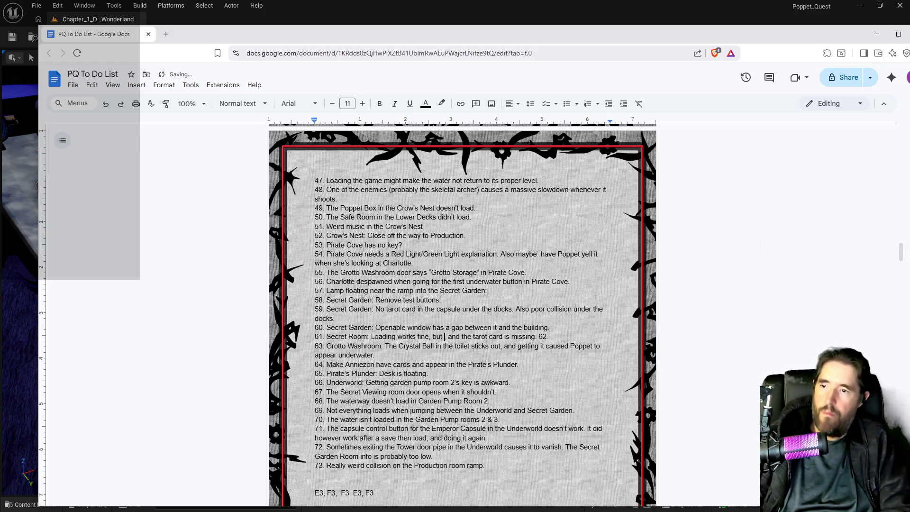
{"action": "type", "text": "it he"}
{"action": "key", "text": "BackSpace"}
{"action": "key", "text": "BackSpace"}
{"action": "type", "text": "the B"}
{"action": "key", "text": "BackSpace"}
{"action": "type", "text": "roken "}
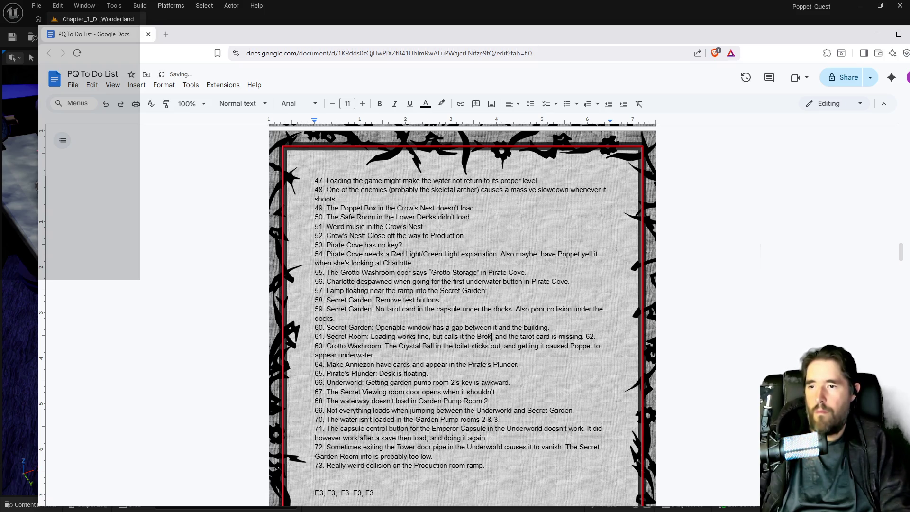
{"action": "type", "text": "Compass,"}
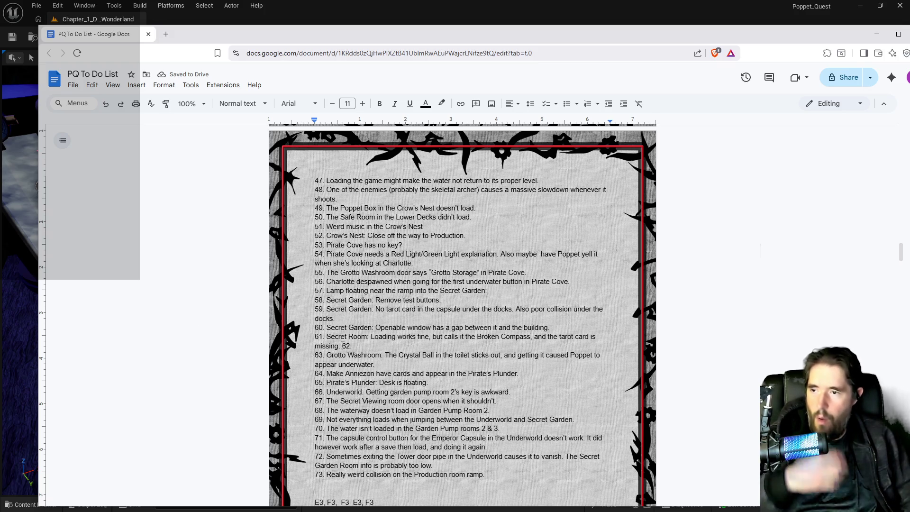
{"action": "key", "text": "Return"}
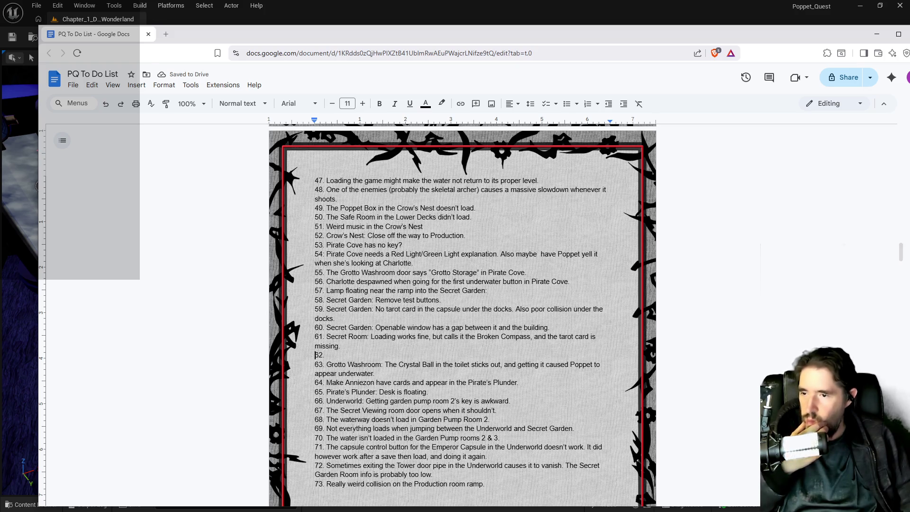
{"action": "left_click_drag", "start_coordinate": [585, 33], "coordinate": [909, 33]}
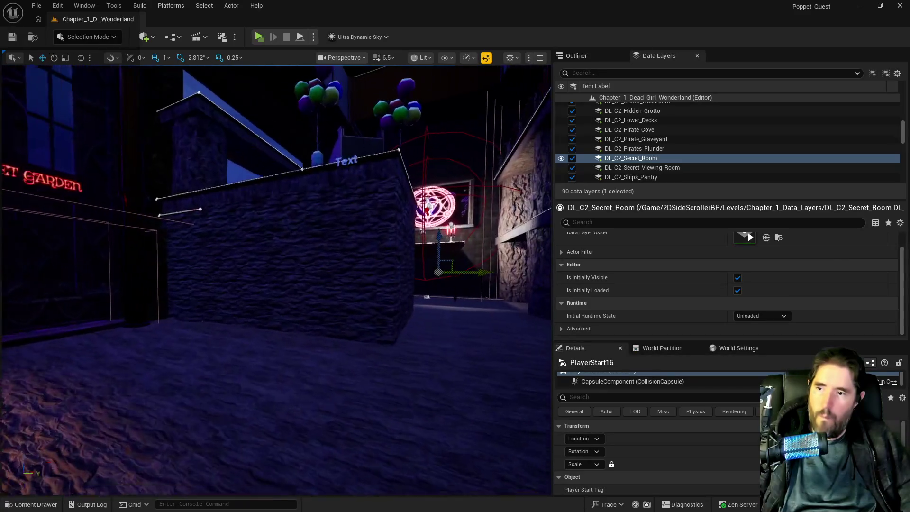
Select the SM_SM_Camp_Fire_Desk_Full wall mesh and lower it slightly
{"action": "left_click", "coordinate": [341, 259]}
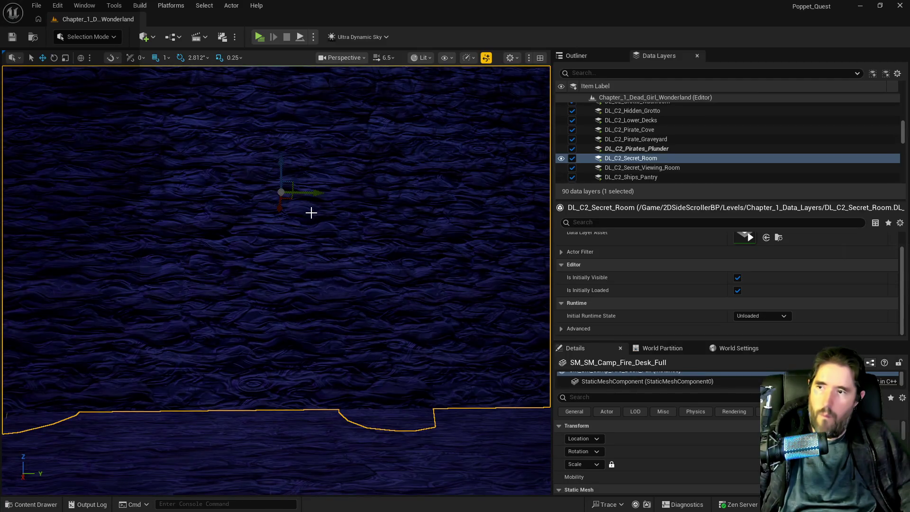
{"action": "left_click", "coordinate": [387, 59]}
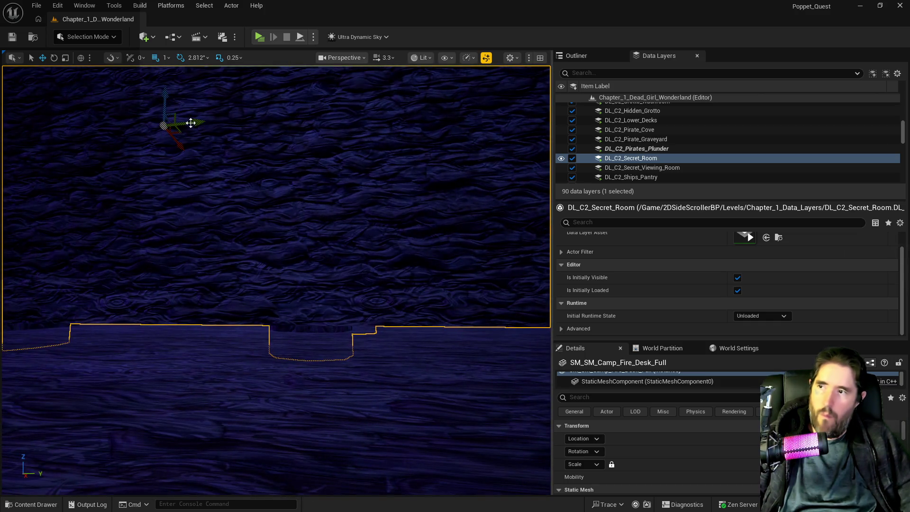
{"action": "left_click_drag", "start_coordinate": [162, 95], "coordinate": [167, 102]}
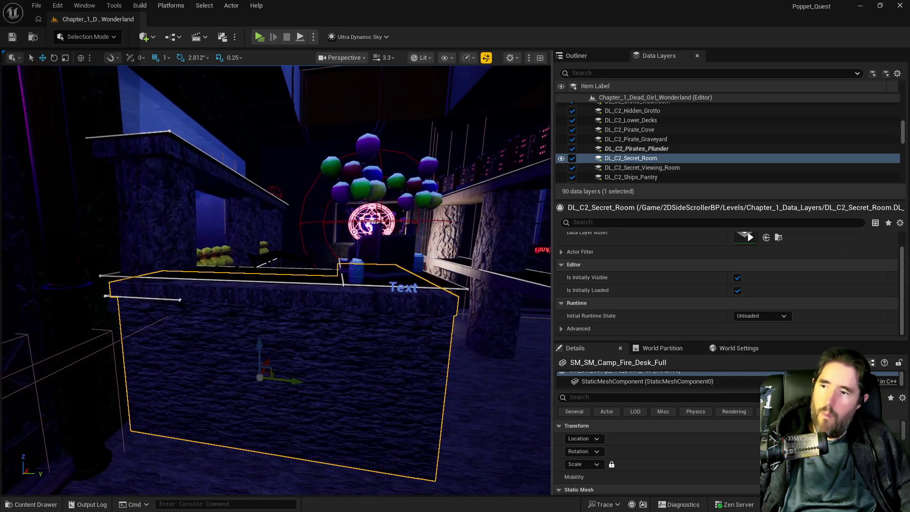
Multi-select the platform pieces, barrel, balloons, box and light behind the barrels
{"action": "left_click", "coordinate": [285, 271]}
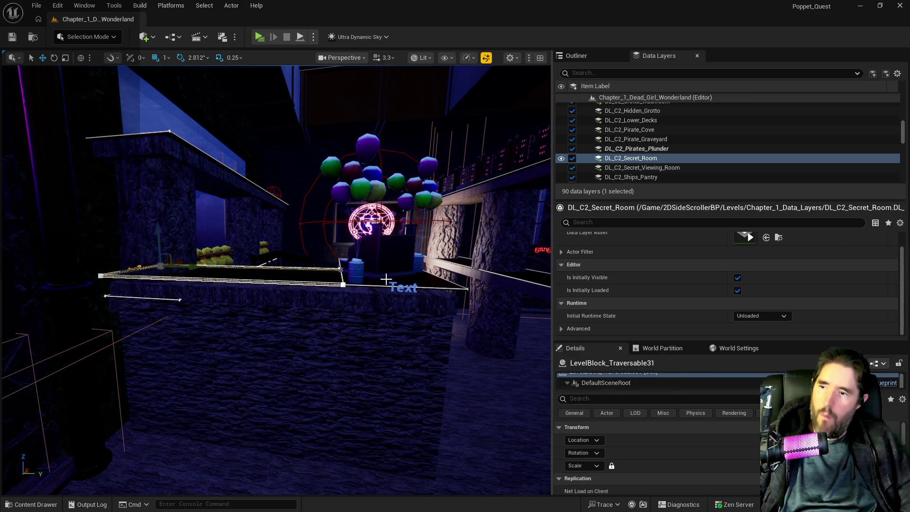
{"action": "left_click", "coordinate": [368, 273], "text": "ctrl"}
{"action": "left_click", "coordinate": [362, 275], "text": "ctrl"}
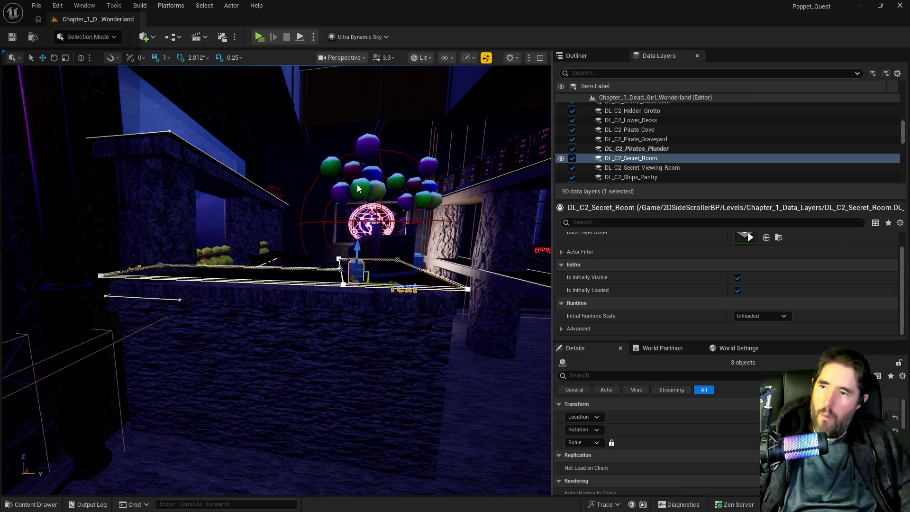
{"action": "left_click", "coordinate": [398, 252], "text": "ctrl"}
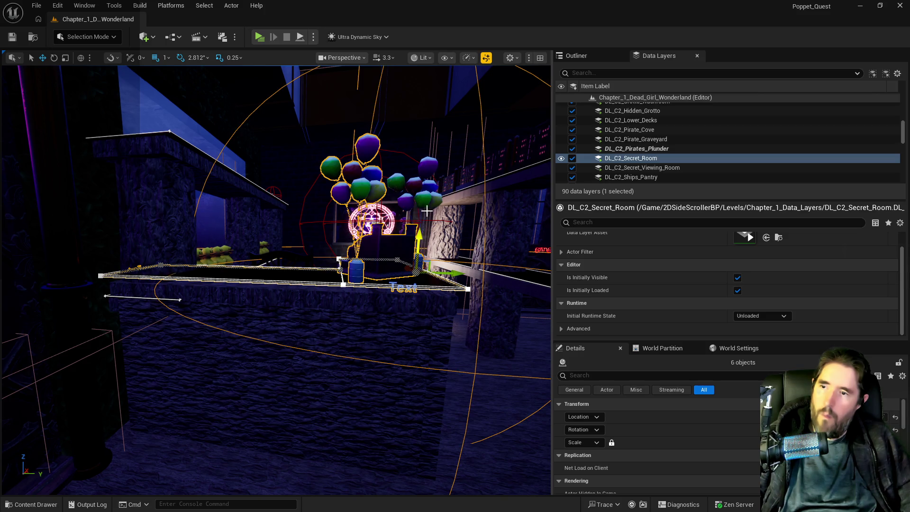
{"action": "left_click", "coordinate": [427, 195], "text": "ctrl"}
{"action": "scroll", "coordinate": [412, 166], "scroll_direction": "up", "scroll_amount": 5}
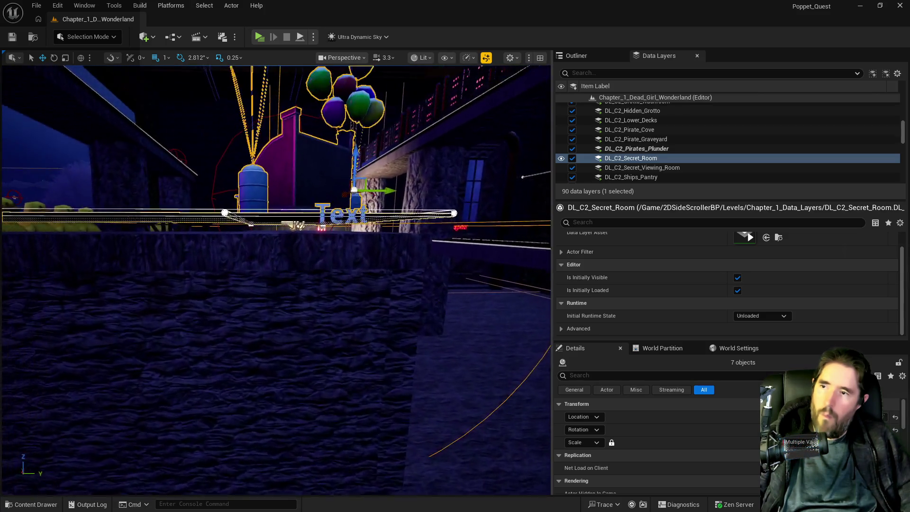
Fly into the secret room and back past the duck row to inspect the ship deck
{"action": "key", "text": "e"}
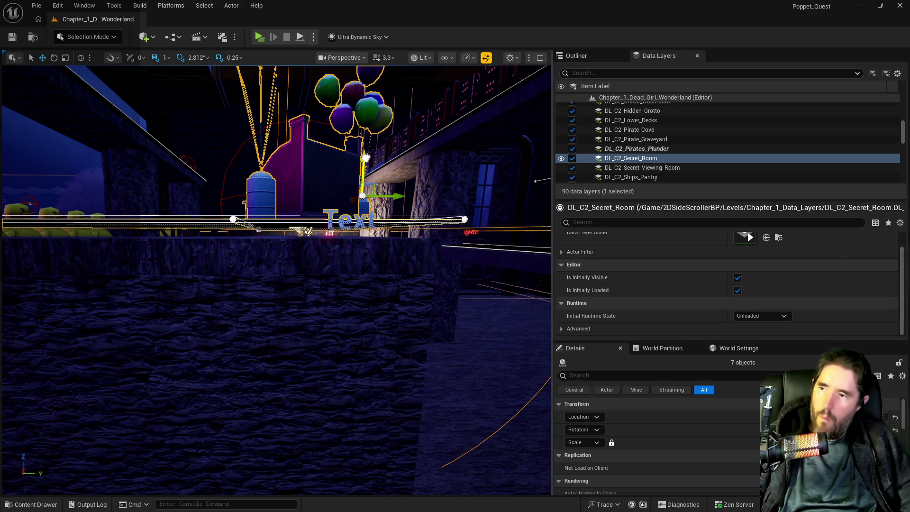
{"action": "key", "text": "e"}
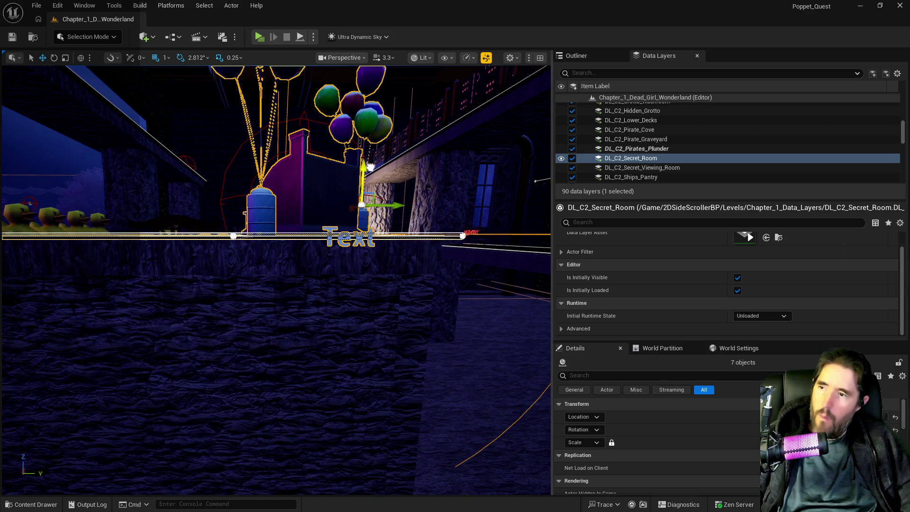
{"action": "key", "text": "w"}
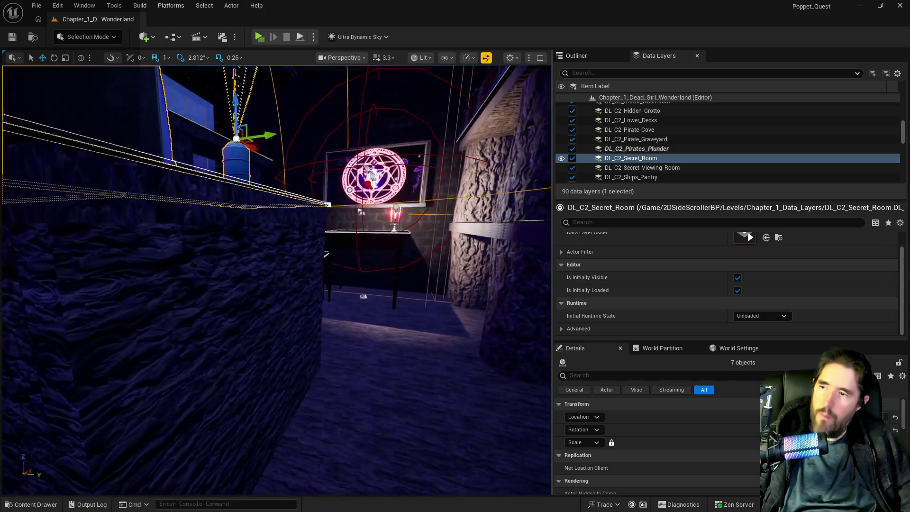
{"action": "key", "text": "s"}
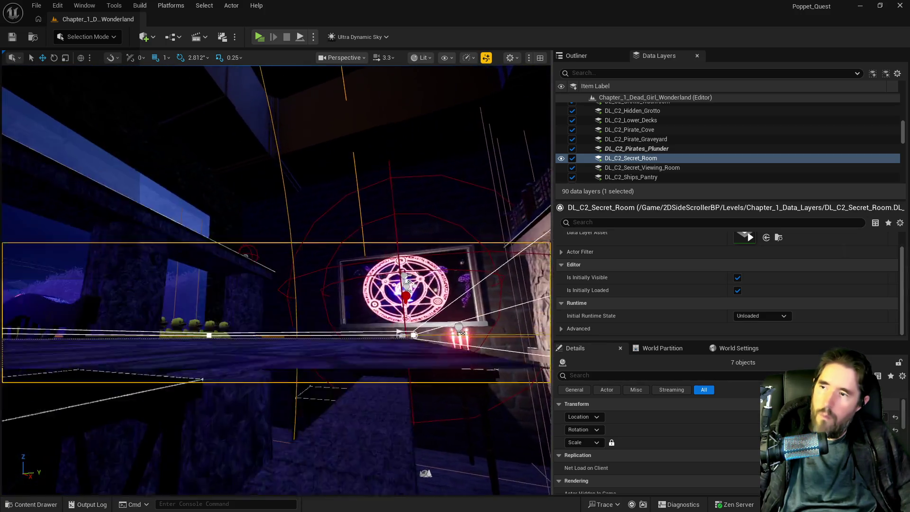
{"action": "key", "text": "w"}
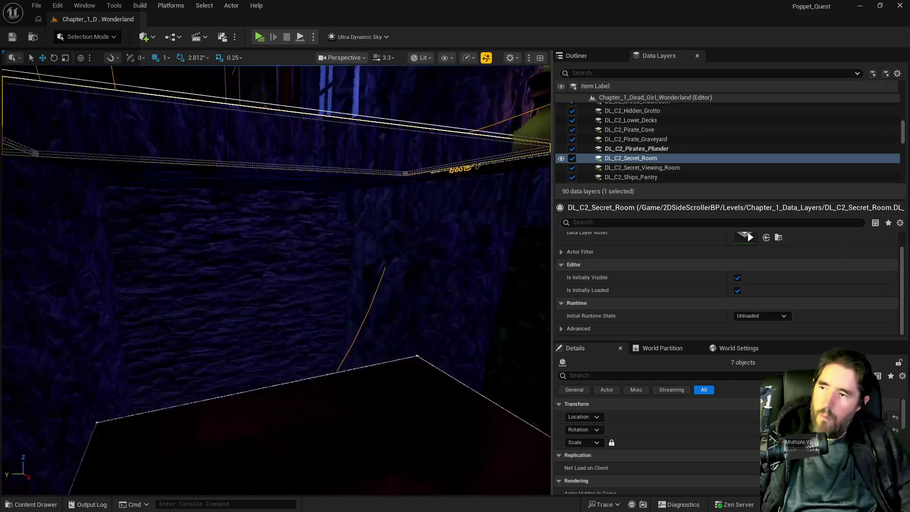
{"action": "key", "text": "s"}
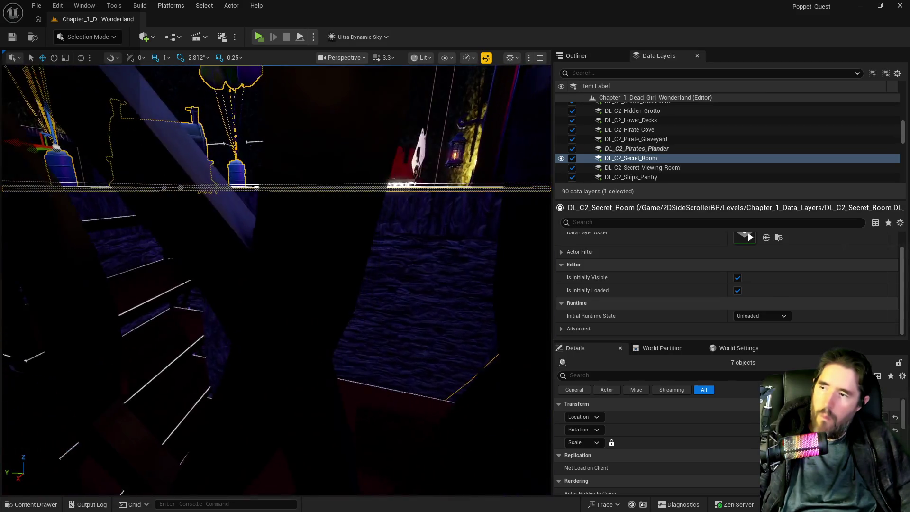
{"action": "key", "text": "w"}
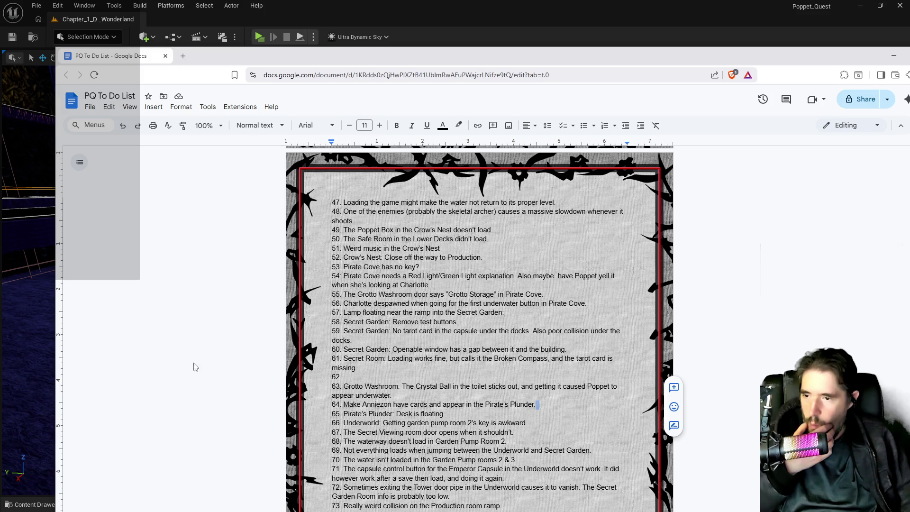
Delete to-do item 65 'Pirate's Plunder: Desk is floating.' and move the document aside
{"action": "key", "text": "shift+Down"}
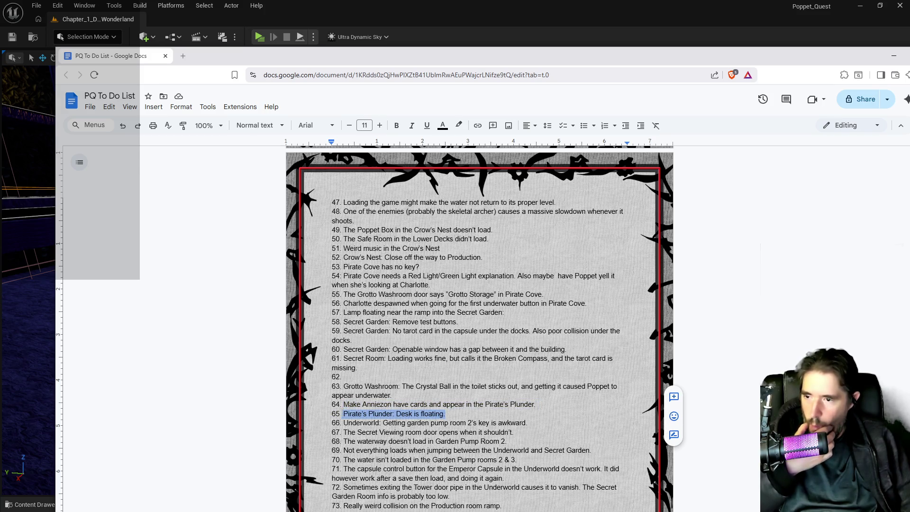
{"action": "key", "text": "BackSpace"}
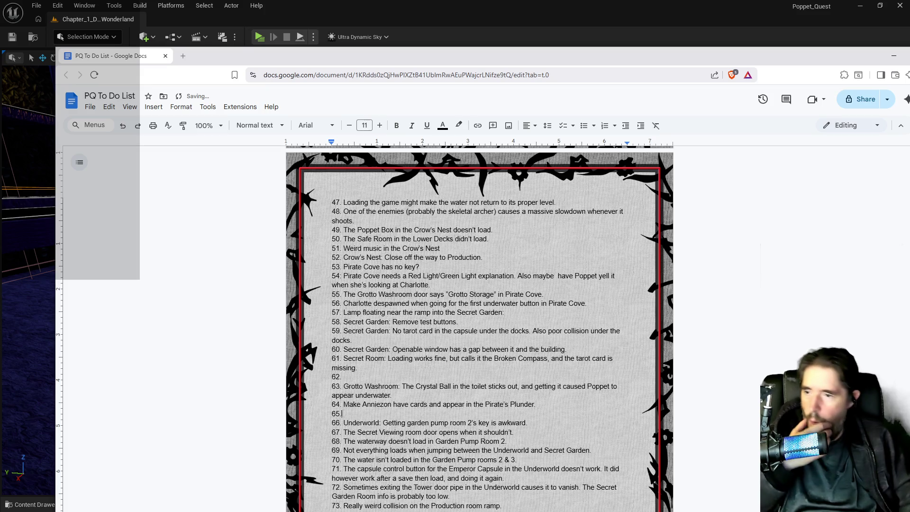
{"action": "scroll", "coordinate": [479, 327], "scroll_direction": "down", "scroll_amount": 2}
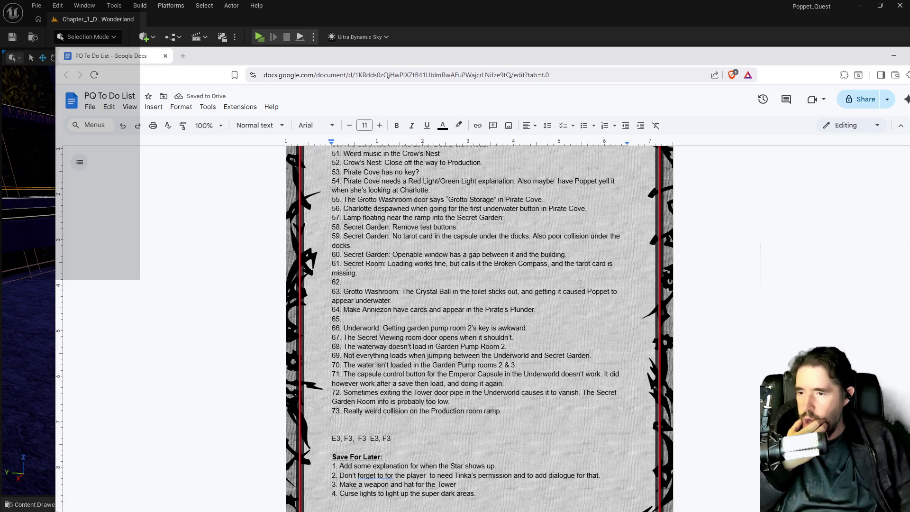
{"action": "left_click_drag", "start_coordinate": [638, 59], "coordinate": [909, 59]}
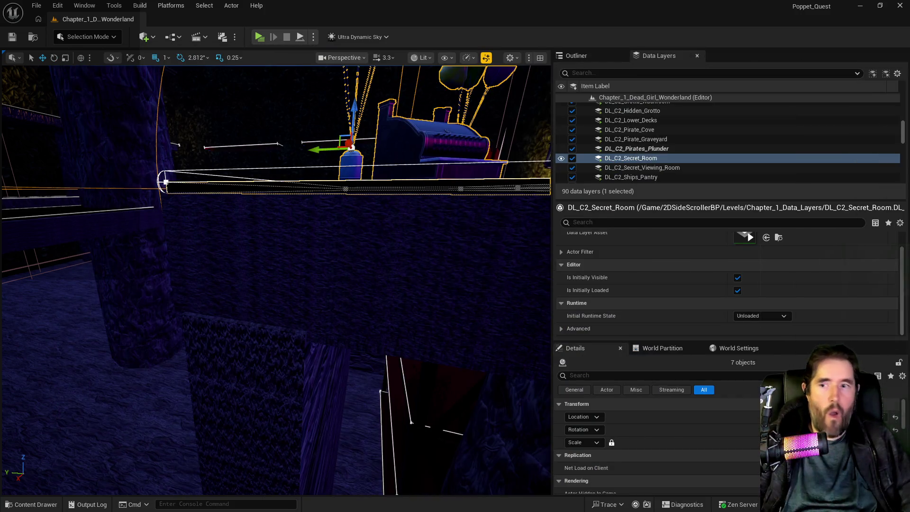
Delete the floating right-hand lamppost BP_Street_light_61 near the Secret Garden ramp
{"action": "scroll", "coordinate": [439, 264], "scroll_direction": "up", "scroll_amount": 10}
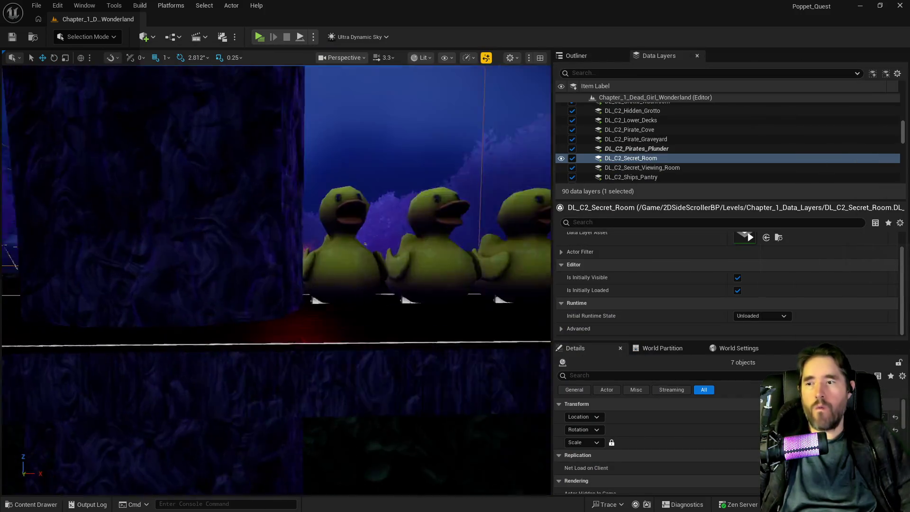
{"action": "scroll", "coordinate": [276, 279], "scroll_direction": "up", "scroll_amount": 10}
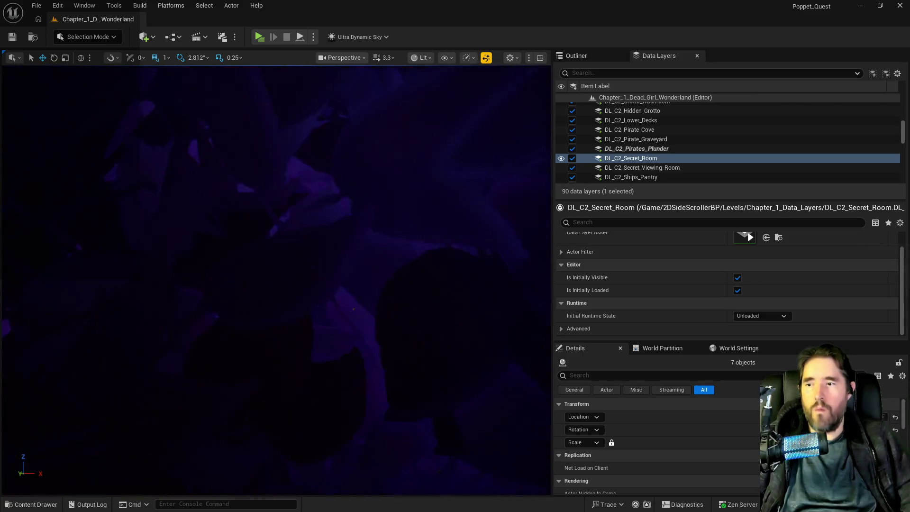
{"action": "scroll", "coordinate": [275, 280], "scroll_direction": "down", "scroll_amount": 10}
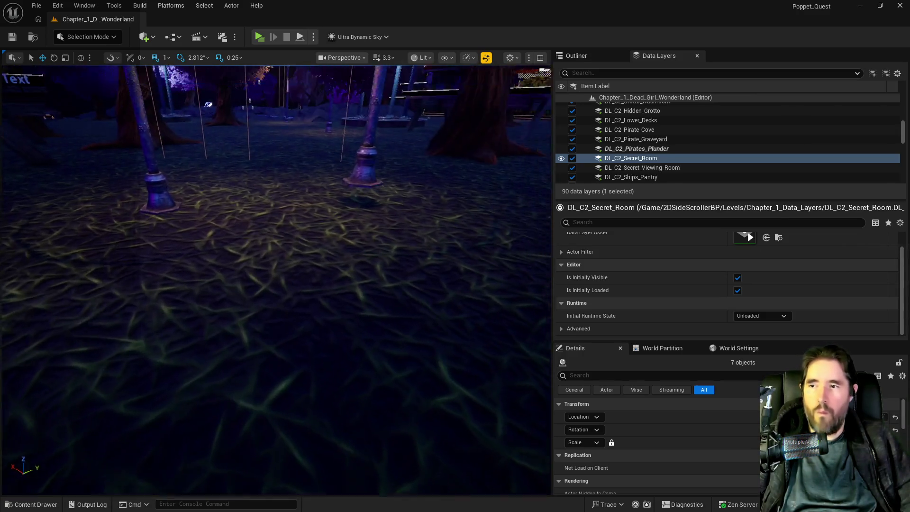
{"action": "scroll", "coordinate": [275, 280], "scroll_direction": "up", "scroll_amount": 3}
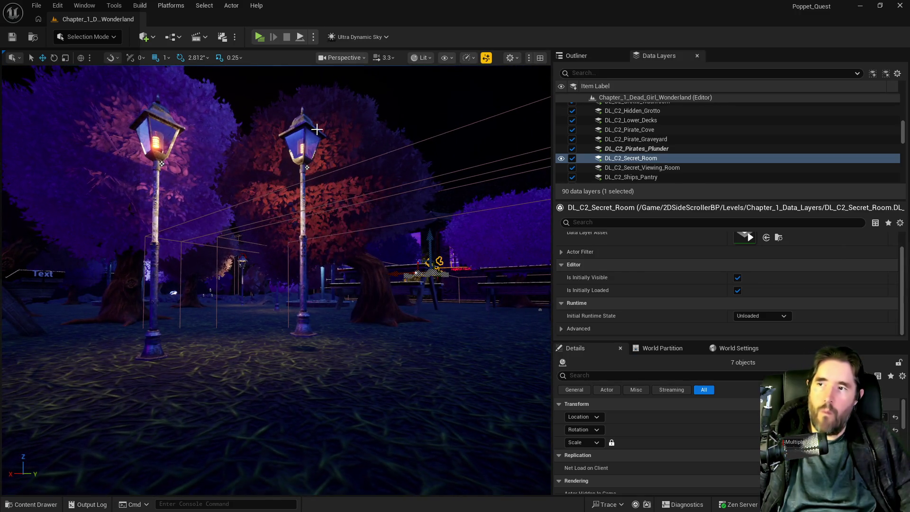
{"action": "left_click", "coordinate": [294, 136]}
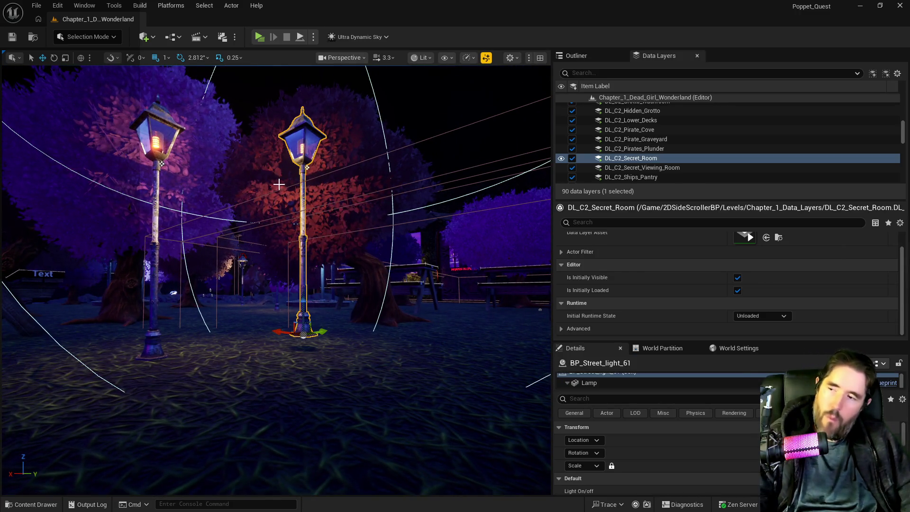
{"action": "key", "text": "Delete"}
{"action": "left_click_drag", "start_coordinate": [265, 286], "coordinate": [266, 327]}
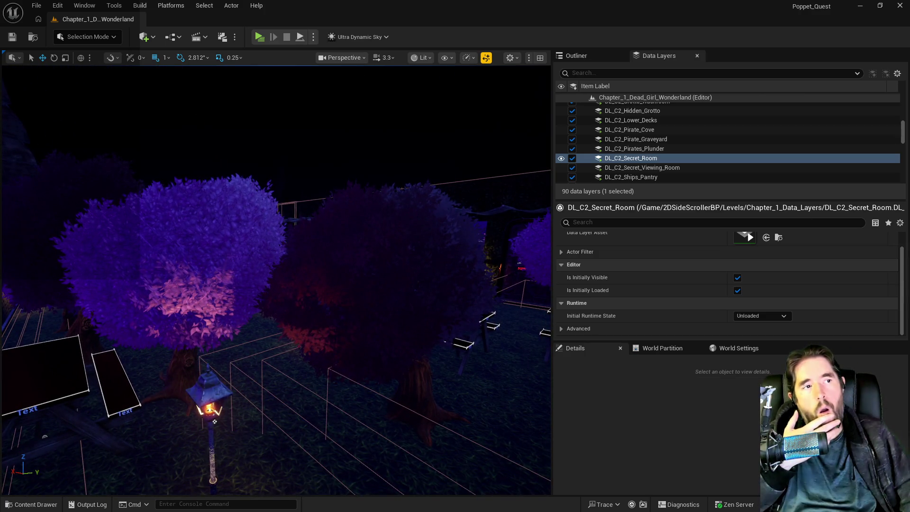
Clear to-do item 57 about the floating lamp and return to the level editor
{"action": "key", "text": "alt+Tab"}
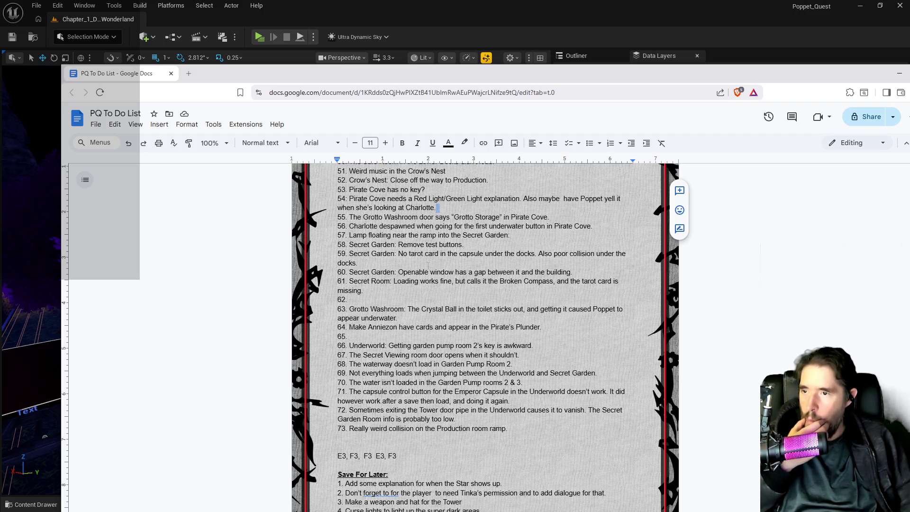
{"action": "left_click_drag", "start_coordinate": [449, 235], "coordinate": [510, 235]}
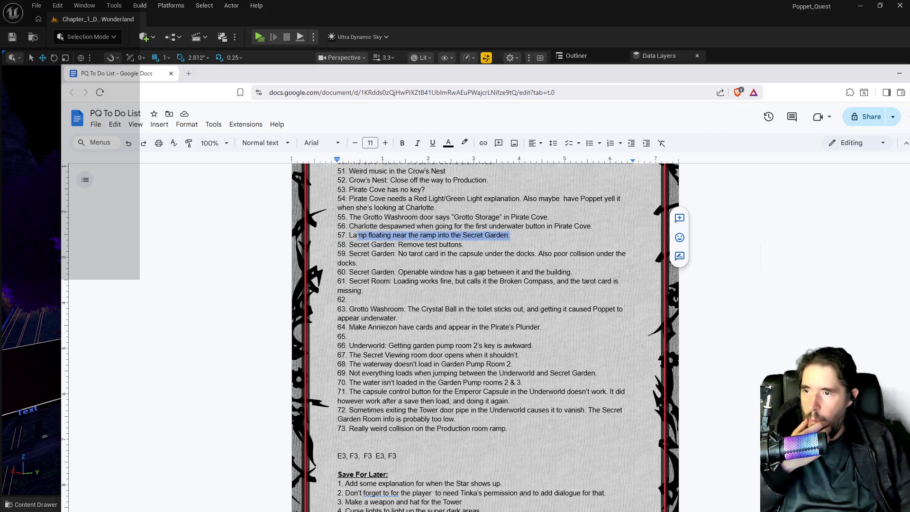
{"action": "key", "text": "BackSpace"}
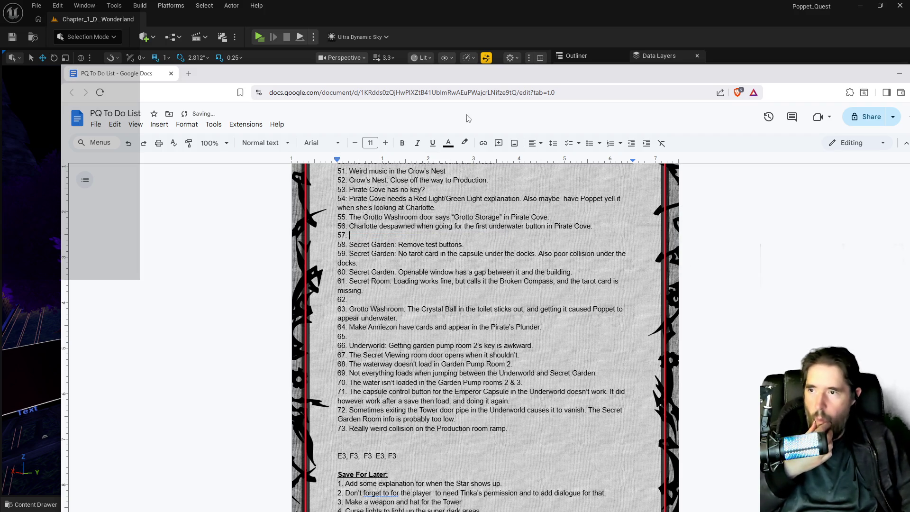
{"action": "left_click", "coordinate": [548, 66]}
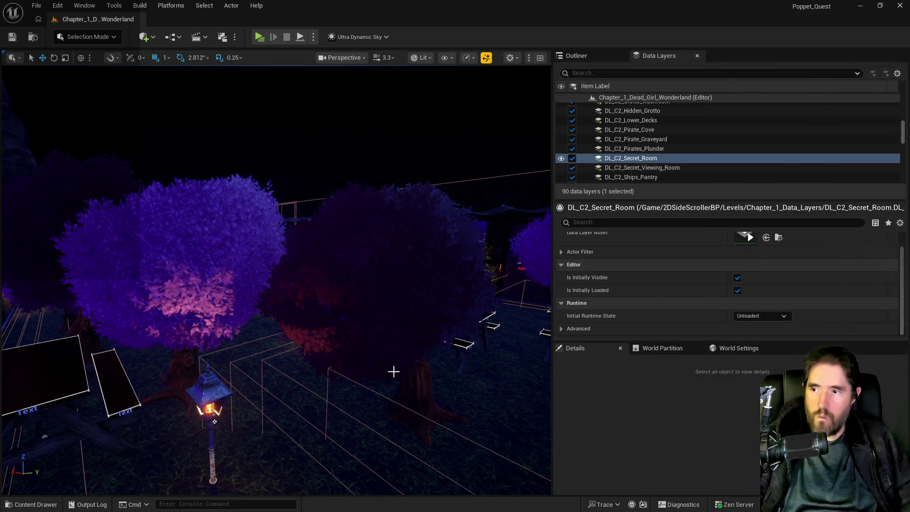
Select and delete the Pool Control 1, 2 and 3 test buttons from the level
{"action": "scroll", "coordinate": [392, 371], "scroll_direction": "up", "scroll_amount": 3}
{"action": "scroll", "coordinate": [392, 372], "scroll_direction": "up", "scroll_amount": 5}
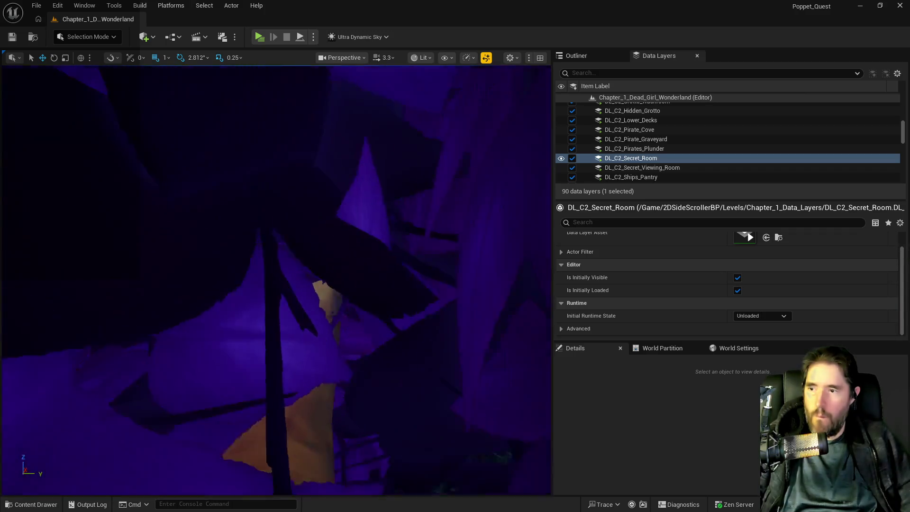
{"action": "scroll", "coordinate": [237, 383], "scroll_direction": "up", "scroll_amount": 5}
{"action": "left_click", "coordinate": [237, 383]}
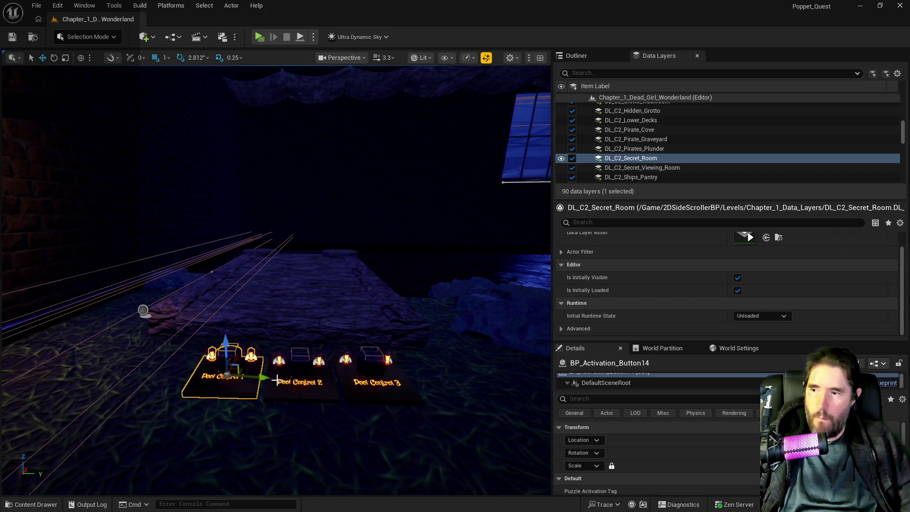
{"action": "left_click", "coordinate": [327, 384], "text": "ctrl"}
{"action": "left_click", "coordinate": [370, 385], "text": "ctrl"}
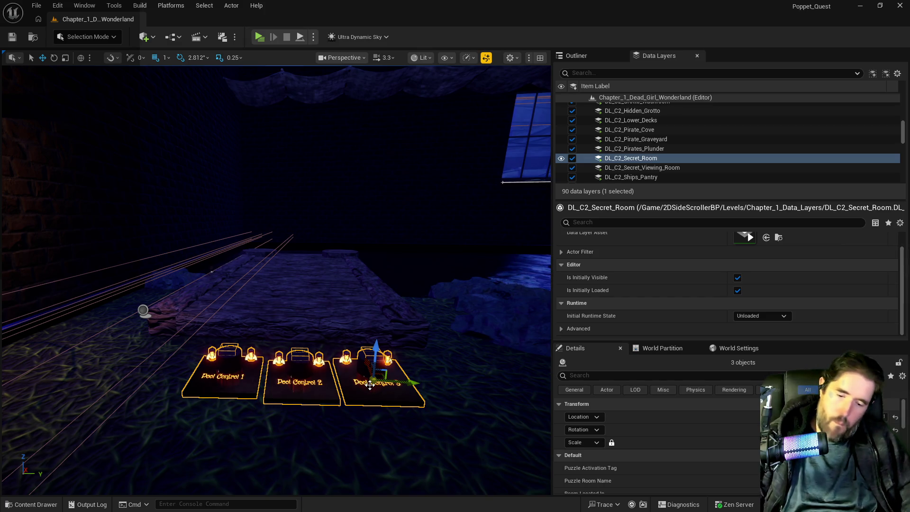
{"action": "key", "text": "Delete"}
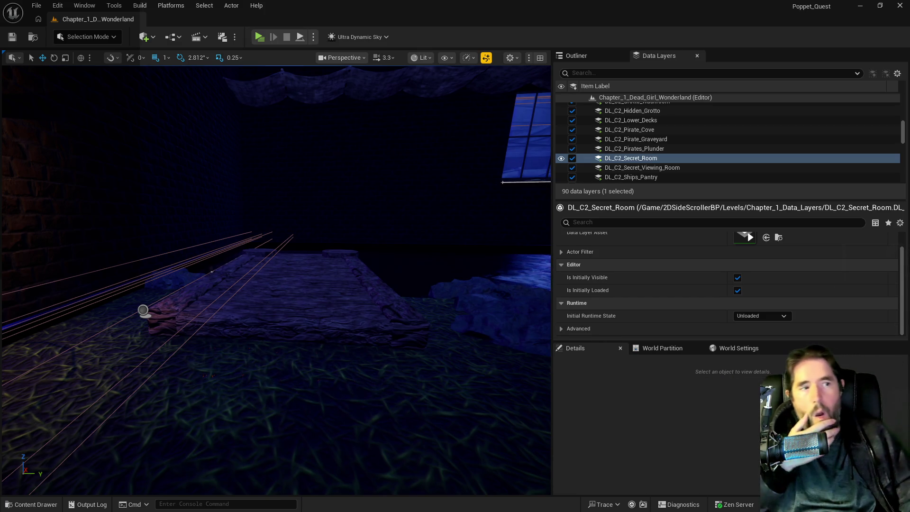
{"action": "key", "text": "alt+Tab"}
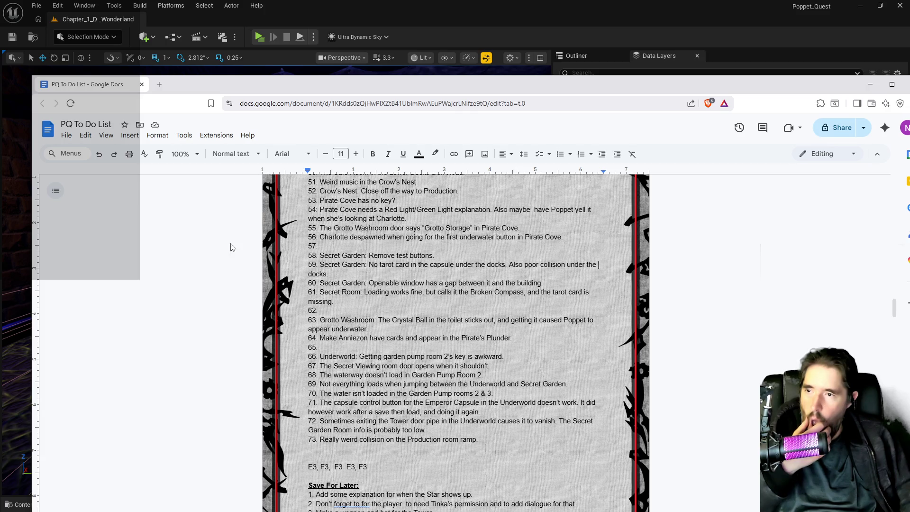
Delete item 58's text 'Secret Garden: Remove test buttons.' and move the document off the editor
{"action": "left_click_drag", "start_coordinate": [435, 255], "coordinate": [335, 256]}
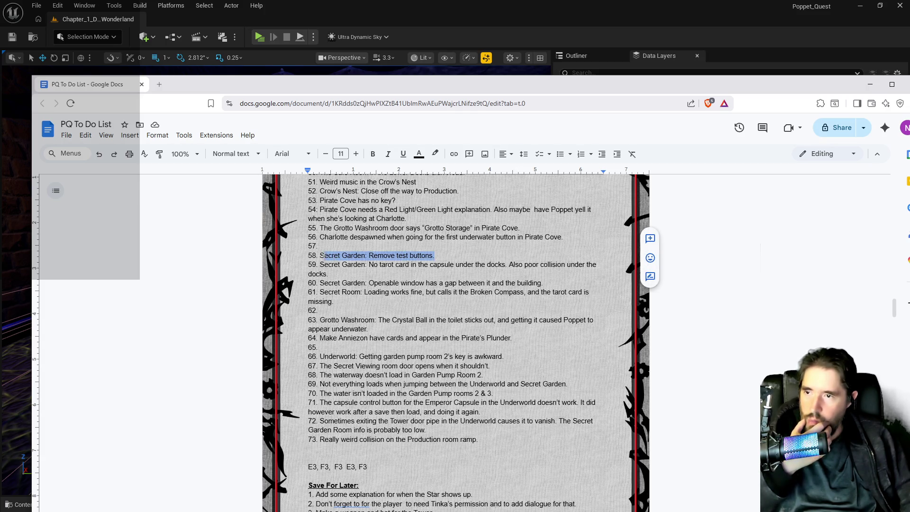
{"action": "key", "text": "BackSpace"}
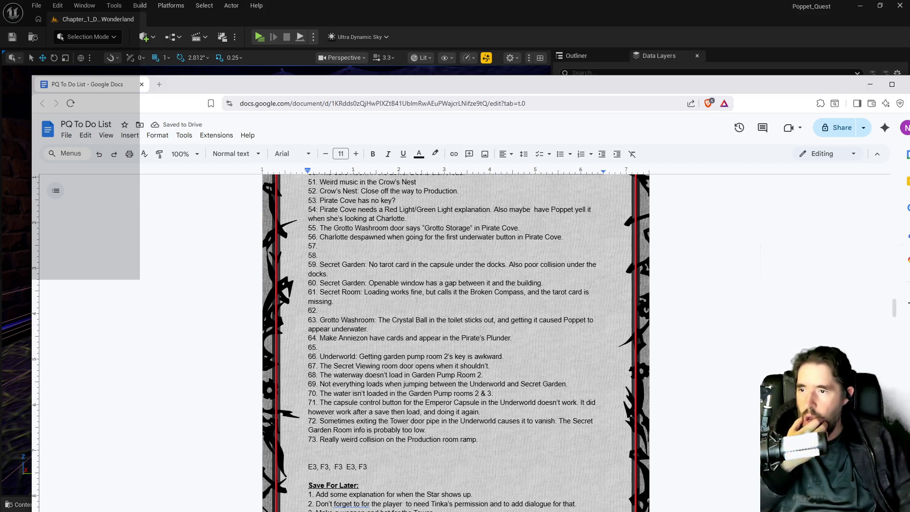
{"action": "left_click_drag", "start_coordinate": [549, 95], "coordinate": [909, 104]}
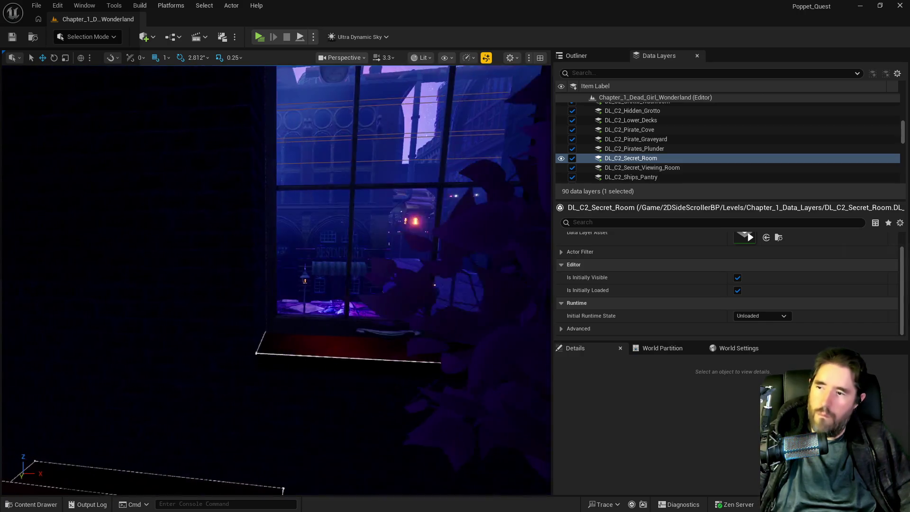
Edit the Level_Whimsy_Wonders_Building8 instance, adjust BP_Window_111, and save the level instance changes
{"action": "key", "text": "ctrl+s"}
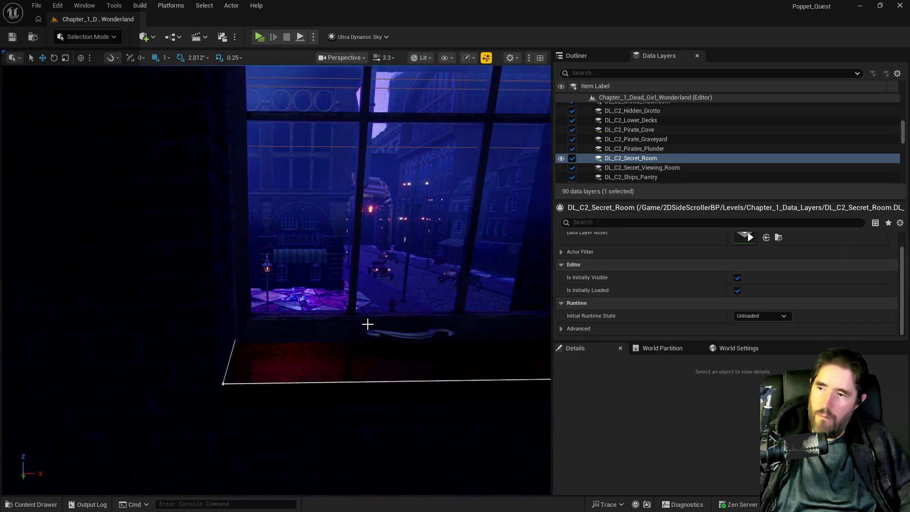
{"action": "left_click", "coordinate": [367, 324]}
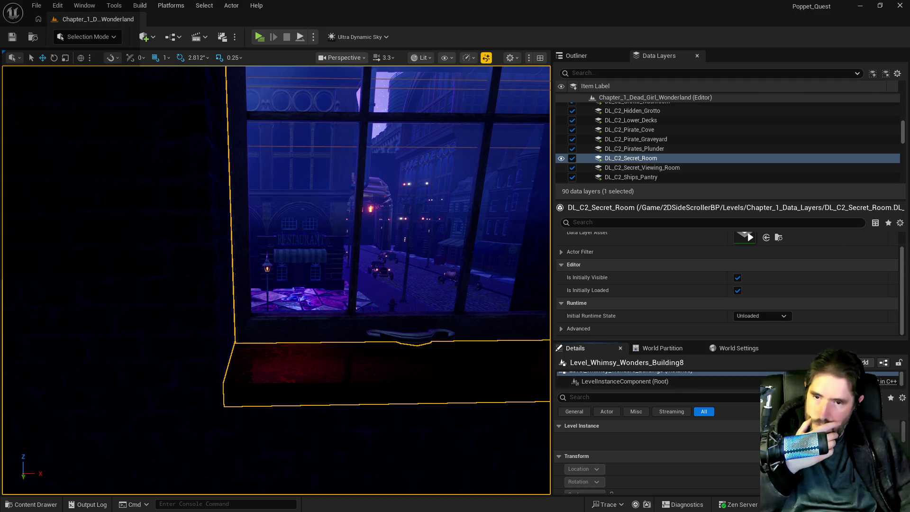
{"action": "left_click", "coordinate": [794, 440]}
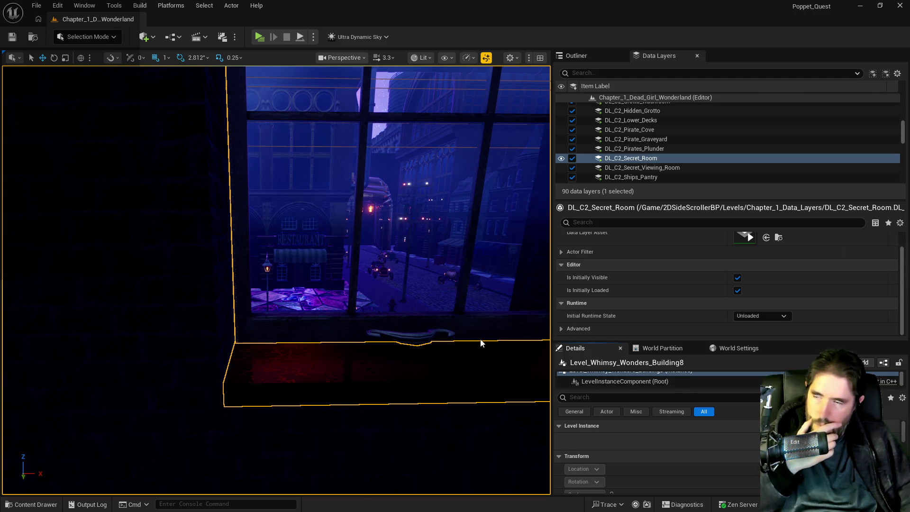
{"action": "left_click", "coordinate": [357, 331]}
{"action": "left_click_drag", "start_coordinate": [428, 339], "coordinate": [429, 339]}
{"action": "left_click_drag", "start_coordinate": [493, 360], "coordinate": [486, 359]}
{"action": "left_click_drag", "start_coordinate": [426, 370], "coordinate": [445, 361]}
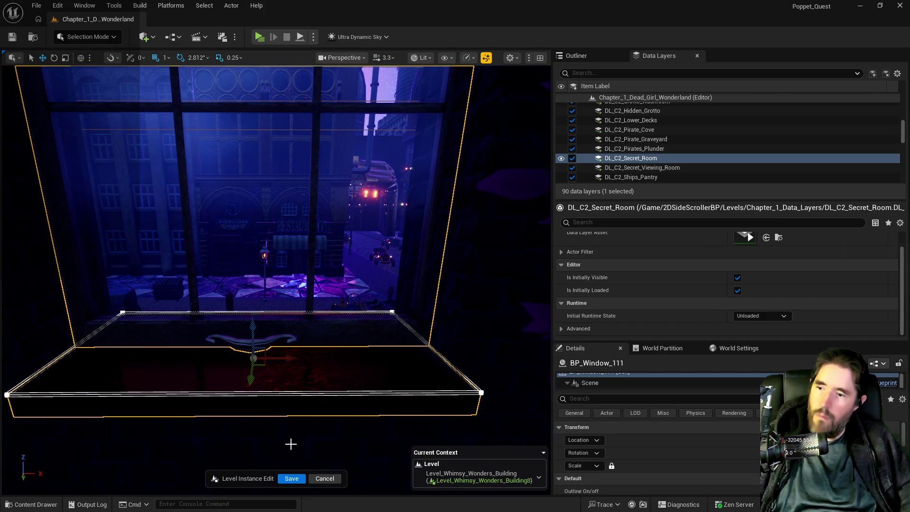
{"action": "left_click", "coordinate": [289, 479]}
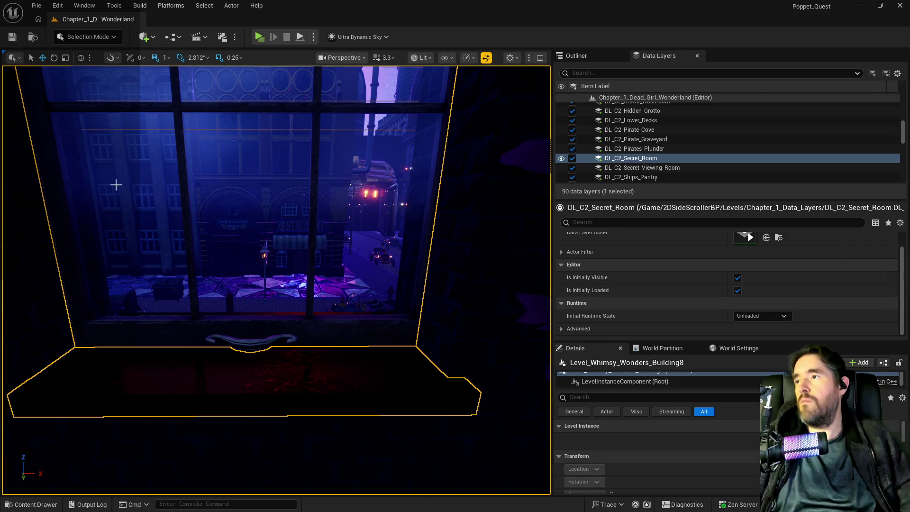
Tilt the view toward the building edges, select the large tree beside it, and switch to Google Docs
{"action": "scroll", "coordinate": [106, 174], "scroll_direction": "up", "scroll_amount": 10}
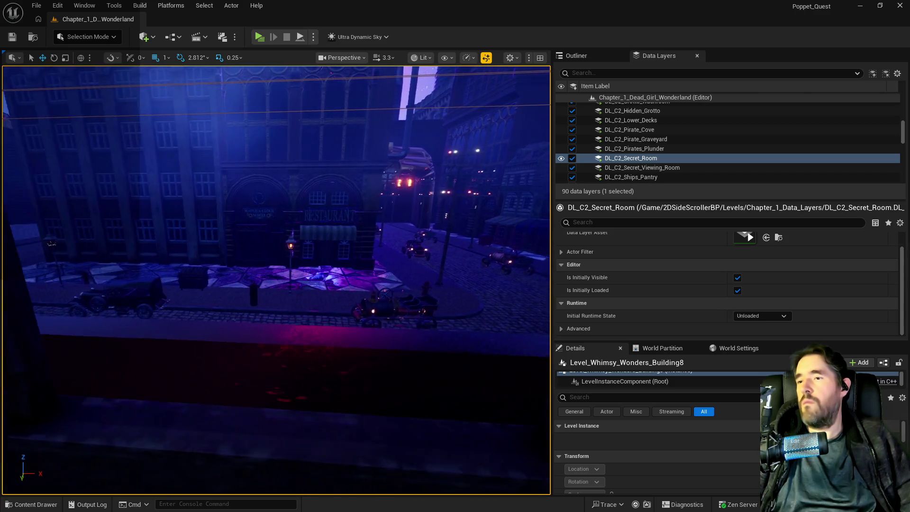
{"action": "scroll", "coordinate": [276, 280], "scroll_direction": "down", "scroll_amount": 5}
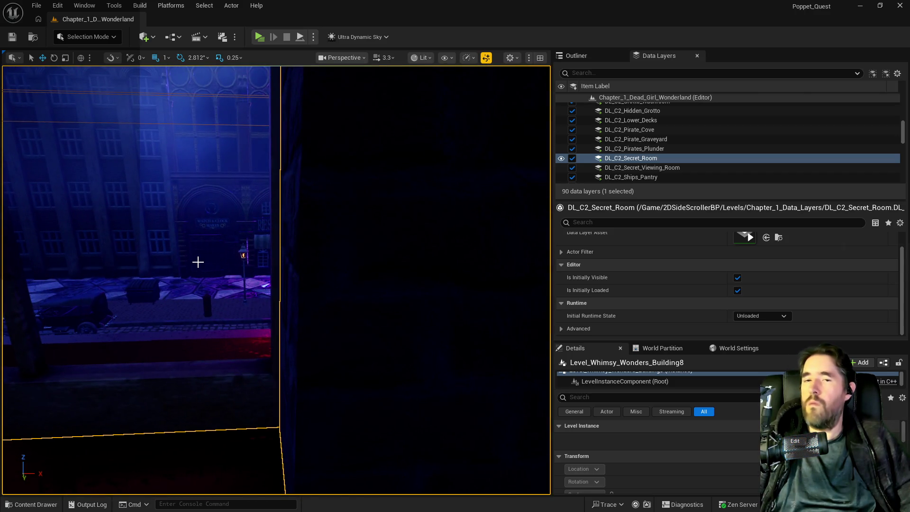
{"action": "scroll", "coordinate": [198, 262], "scroll_direction": "up", "scroll_amount": 4}
{"action": "scroll", "coordinate": [200, 260], "scroll_direction": "down", "scroll_amount": 6}
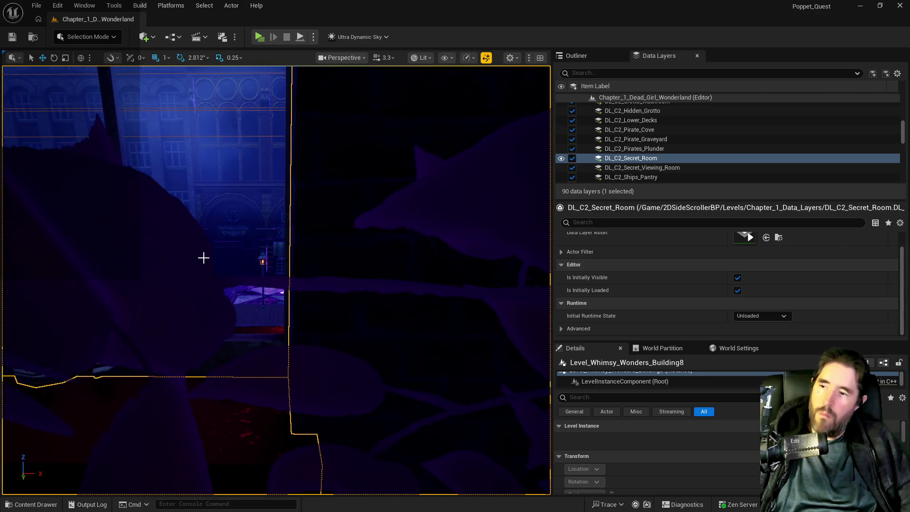
{"action": "left_click_drag", "start_coordinate": [351, 217], "coordinate": [415, 286]}
{"action": "left_click", "coordinate": [414, 282]}
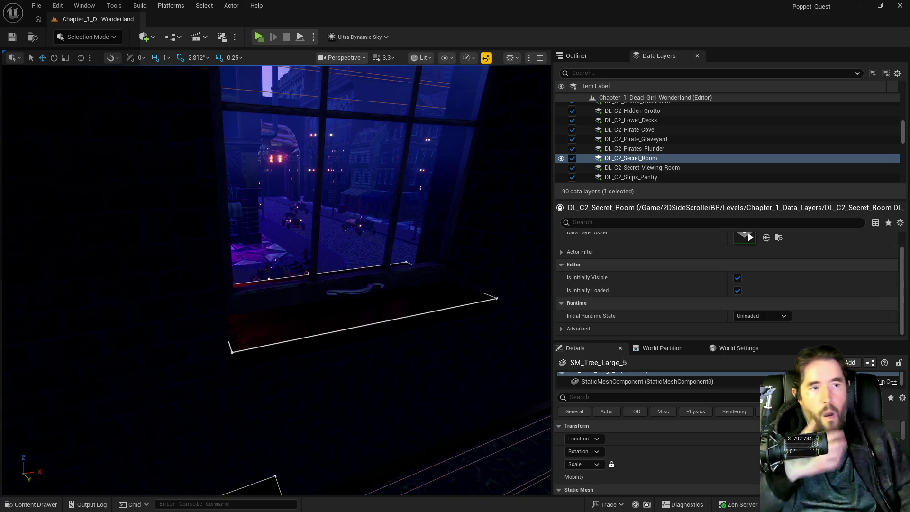
{"action": "key", "text": "alt+Tab"}
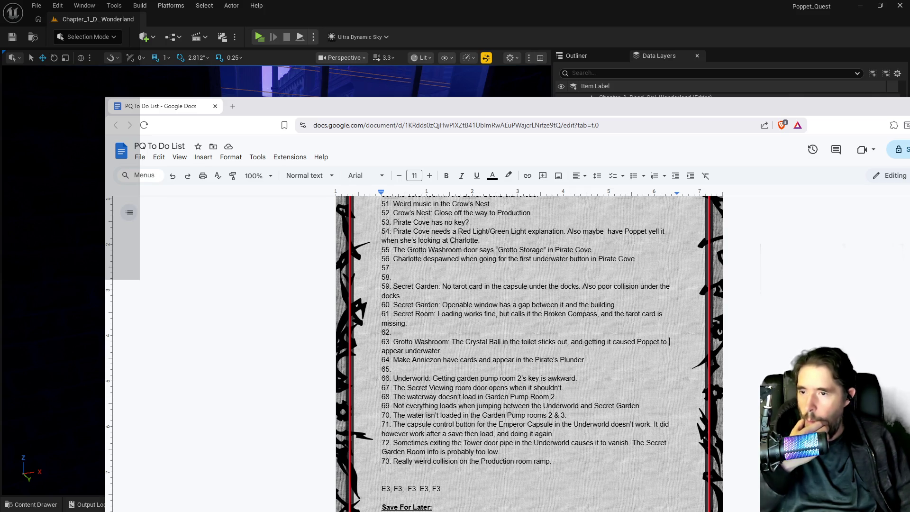
Erase the window-gap text of to-do item 60 and return to the Unreal level editor
{"action": "mouse_move", "coordinate": [616, 305]}
{"action": "left_mouse_down"}
{"action": "mouse_move", "coordinate": [465, 314]}
{"action": "mouse_move", "coordinate": [415, 305]}
{"action": "left_mouse_up"}
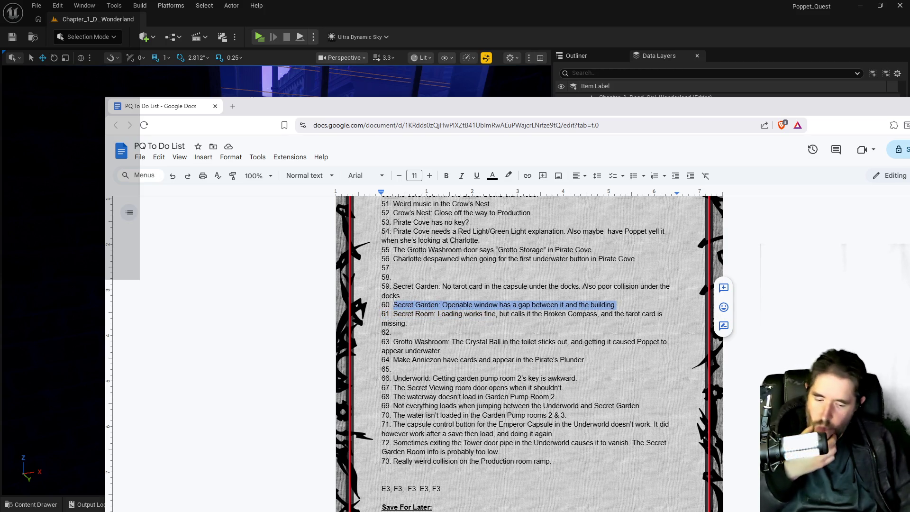
{"action": "key", "text": "BackSpace"}
{"action": "scroll", "coordinate": [529, 354], "scroll_direction": "up", "scroll_amount": 2}
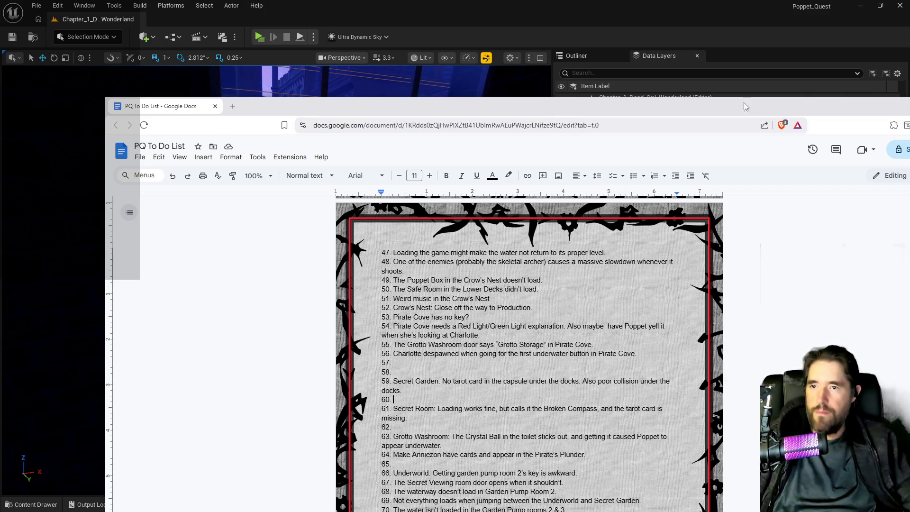
{"action": "key", "text": "alt+Tab"}
{"action": "mouse_move", "coordinate": [481, 305]}
{"action": "left_mouse_down"}
{"action": "mouse_move", "coordinate": [481, 189]}
{"action": "mouse_move", "coordinate": [431, 161]}
{"action": "left_mouse_up"}
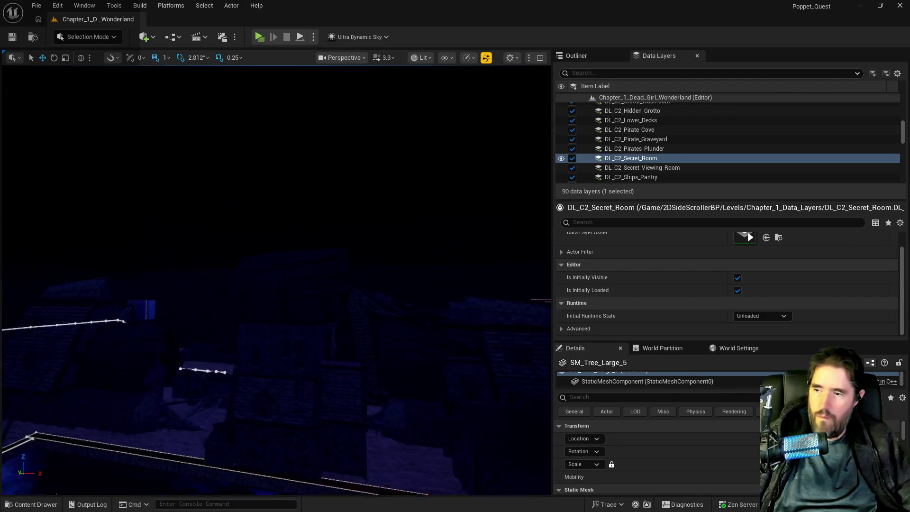
Paste BP_Collectible_Key26 onto the grass floor near Grotto Storage and raise it above the floor
{"action": "left_click_drag", "start_coordinate": [431, 161], "coordinate": [393, 143]}
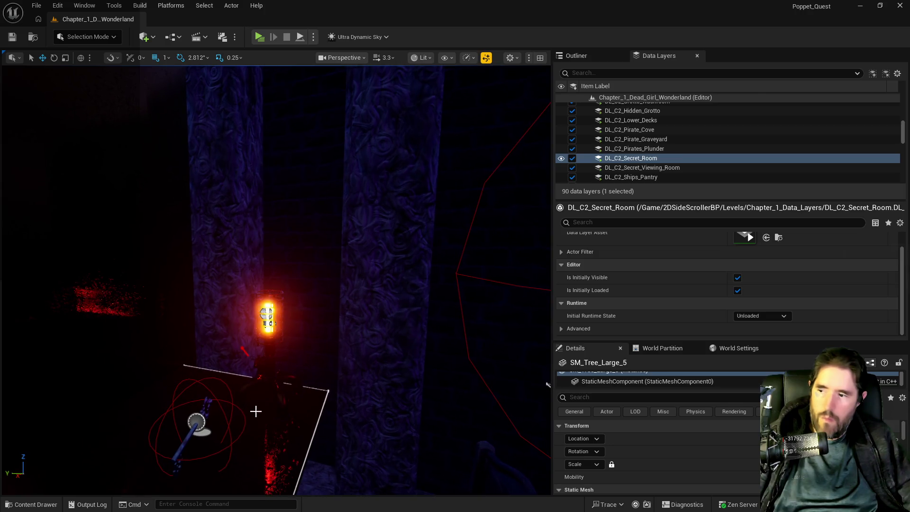
{"action": "left_click", "coordinate": [206, 412]}
{"action": "scroll", "coordinate": [723, 461], "scroll_direction": "down", "scroll_amount": 3}
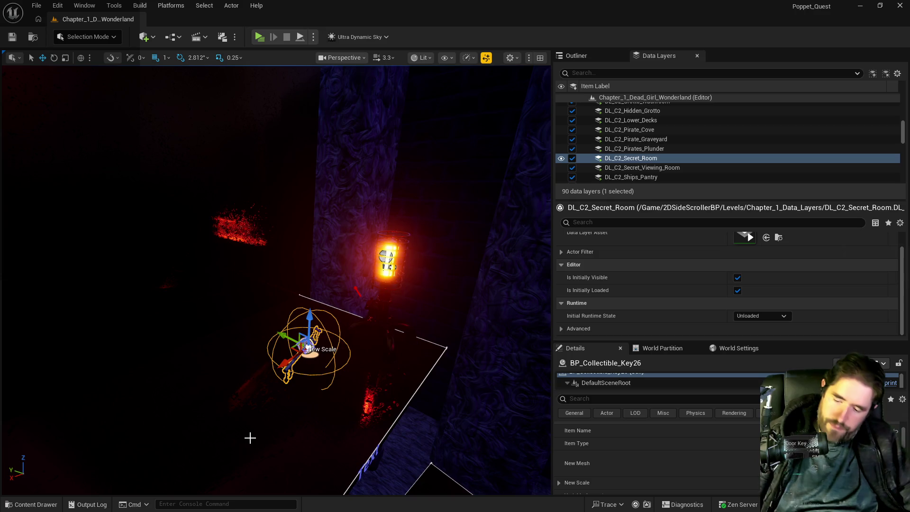
{"action": "mouse_move", "coordinate": [250, 437]}
{"action": "left_mouse_down"}
{"action": "mouse_move", "coordinate": [270, 414]}
{"action": "mouse_move", "coordinate": [266, 422]}
{"action": "mouse_move", "coordinate": [280, 426]}
{"action": "mouse_move", "coordinate": [234, 407]}
{"action": "left_mouse_up"}
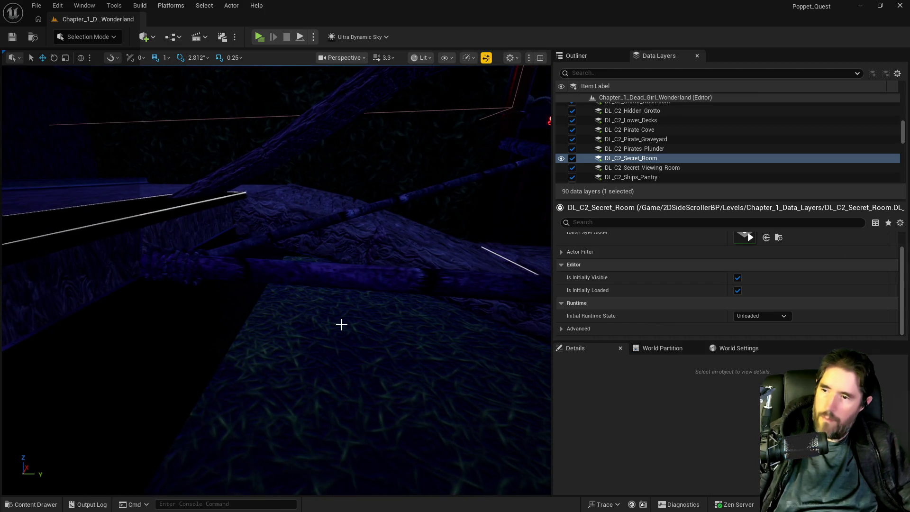
{"action": "right_click", "coordinate": [302, 341]}
{"action": "mouse_move", "coordinate": [396, 337]}
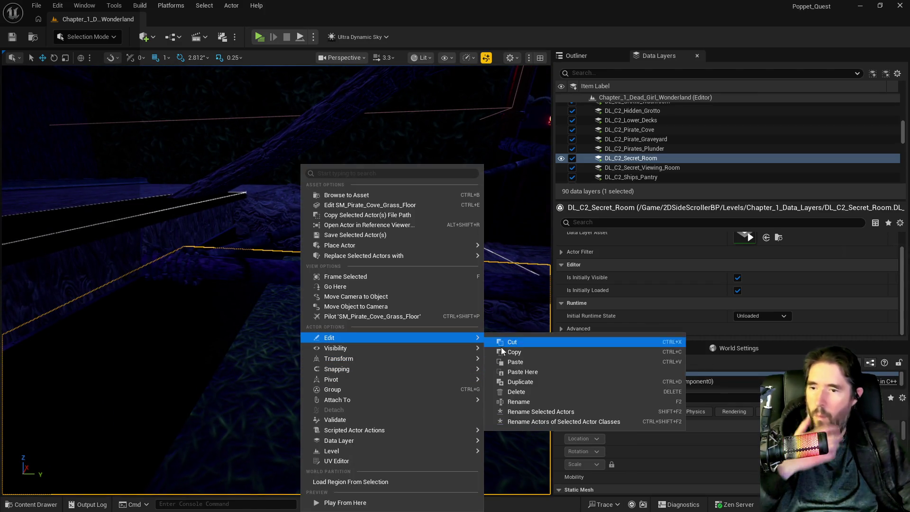
{"action": "left_click", "coordinate": [515, 372]}
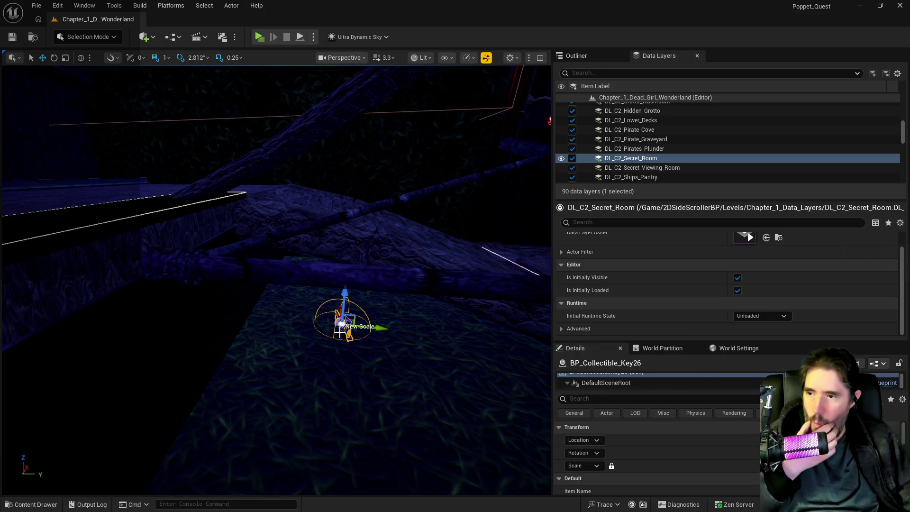
{"action": "mouse_move", "coordinate": [348, 297]}
{"action": "left_mouse_down"}
{"action": "mouse_move", "coordinate": [352, 274]}
{"action": "mouse_move", "coordinate": [407, 276]}
{"action": "left_mouse_up"}
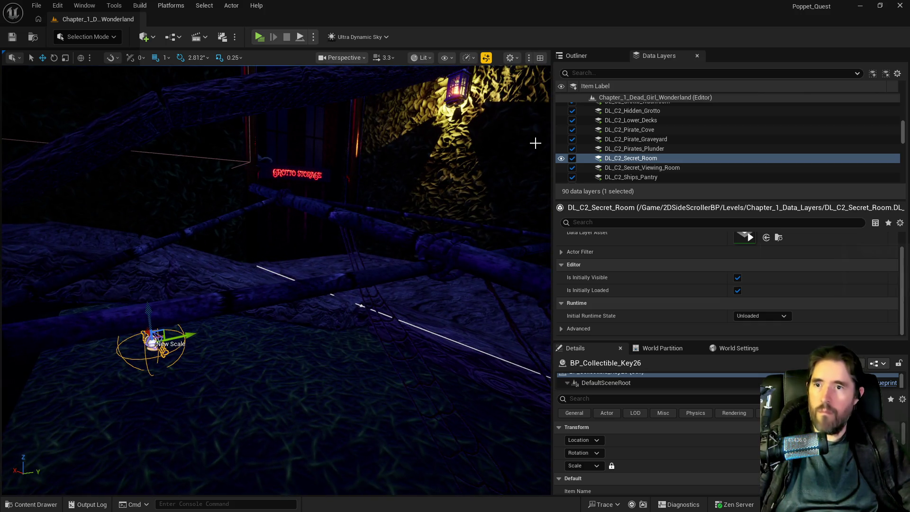
Add the key to DL_C2_Pirate_Cove and remove it from DL_C2_Crows_Nest
{"action": "right_click", "coordinate": [651, 131]}
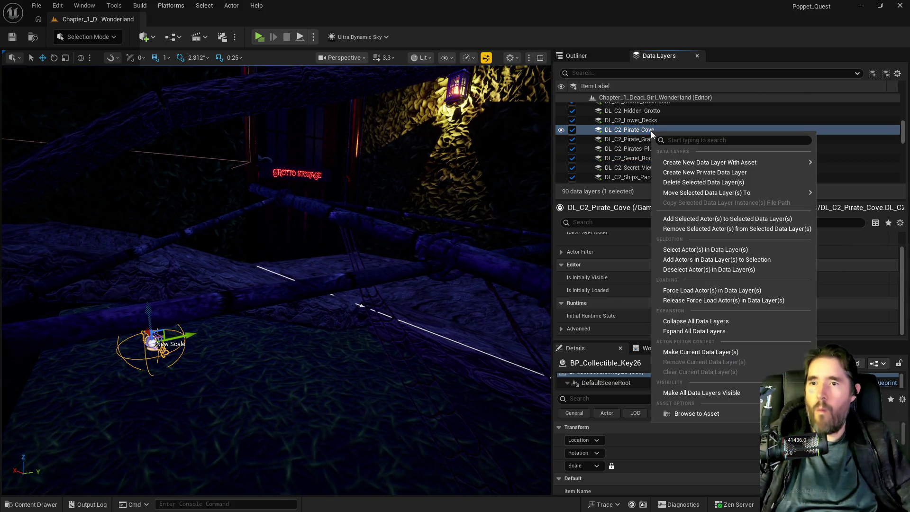
{"action": "left_click", "coordinate": [682, 218]}
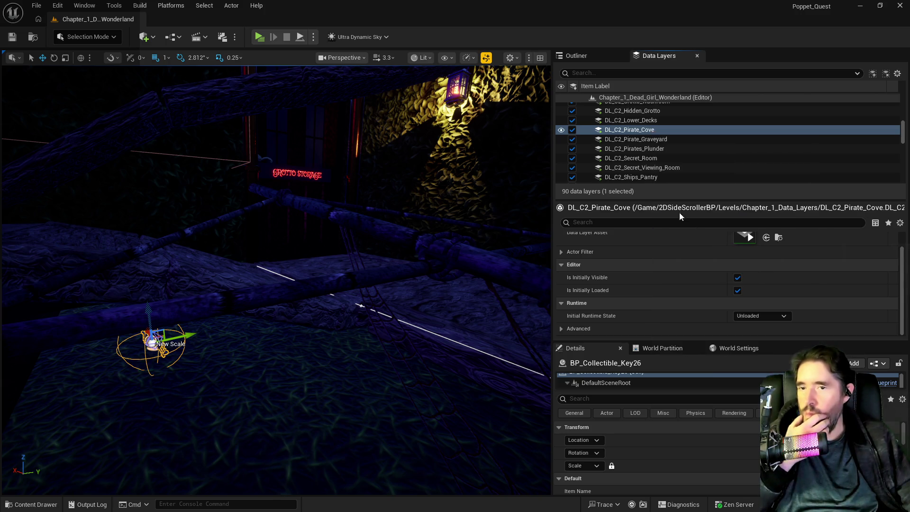
{"action": "scroll", "coordinate": [661, 166], "scroll_direction": "up", "scroll_amount": 4}
{"action": "scroll", "coordinate": [661, 167], "scroll_direction": "up", "scroll_amount": 3}
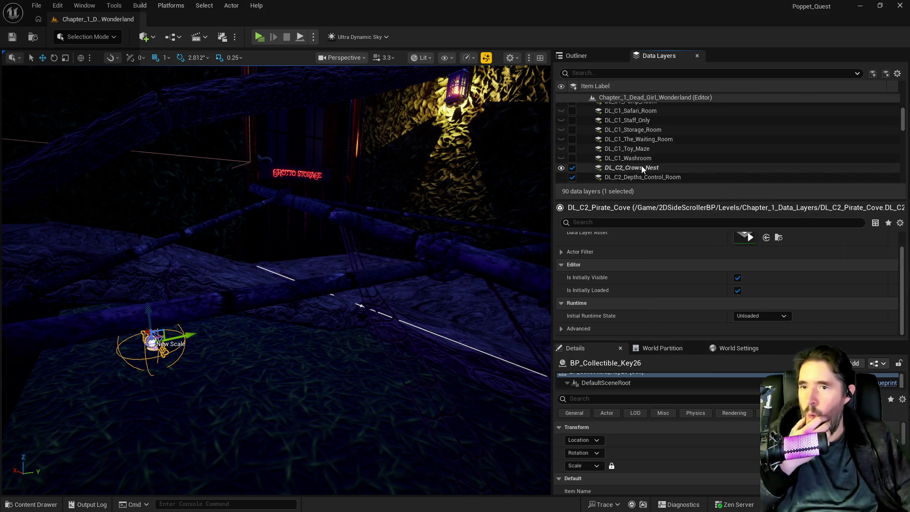
{"action": "right_click", "coordinate": [641, 168]}
{"action": "left_click", "coordinate": [660, 269]}
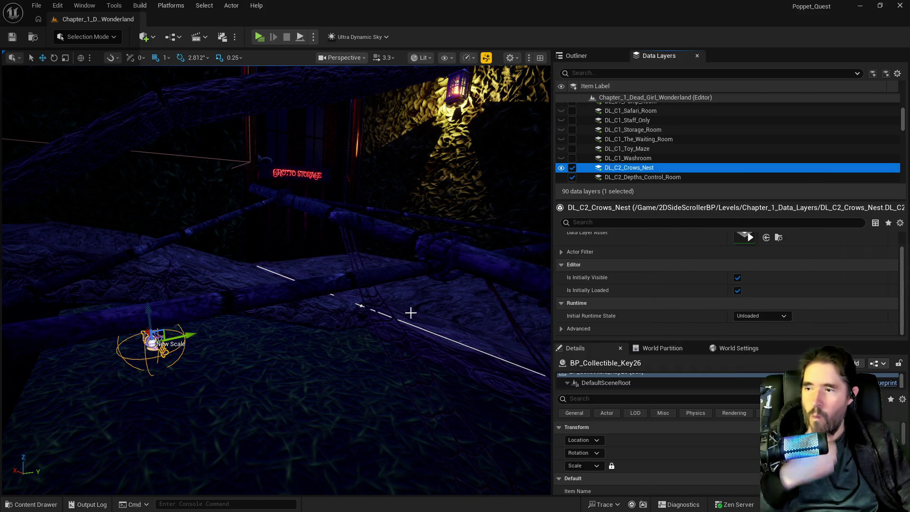
Move the key actor into the Pirate Cove folder, filtering folders by 'pirat'
{"action": "left_click", "coordinate": [596, 61]}
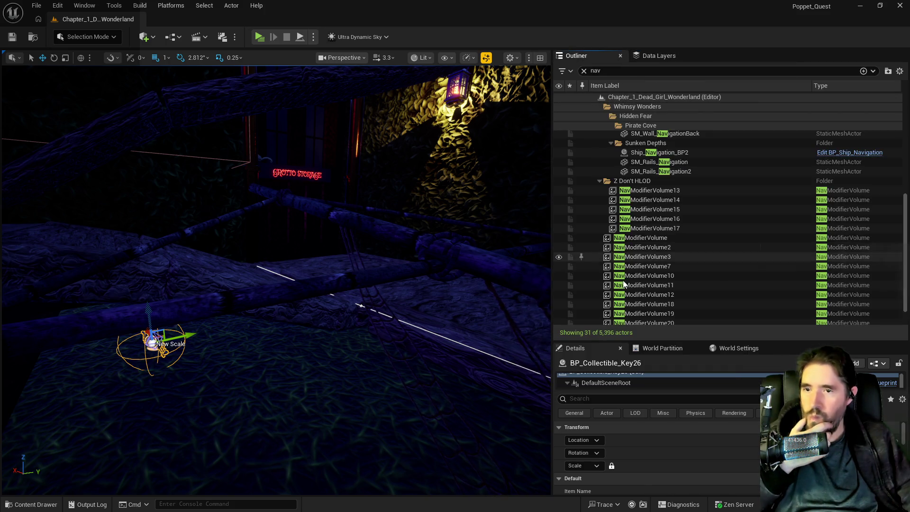
{"action": "left_click", "coordinate": [584, 72]}
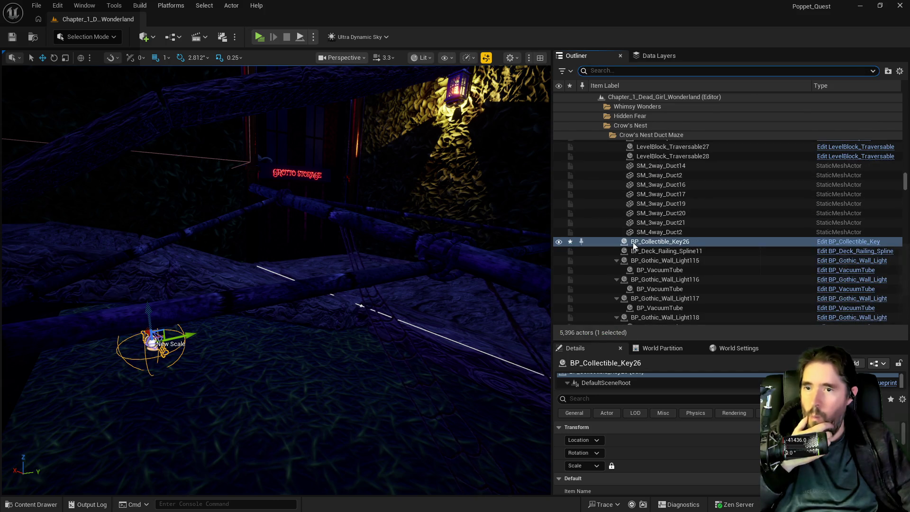
{"action": "right_click", "coordinate": [632, 242]}
{"action": "mouse_move", "coordinate": [659, 448]}
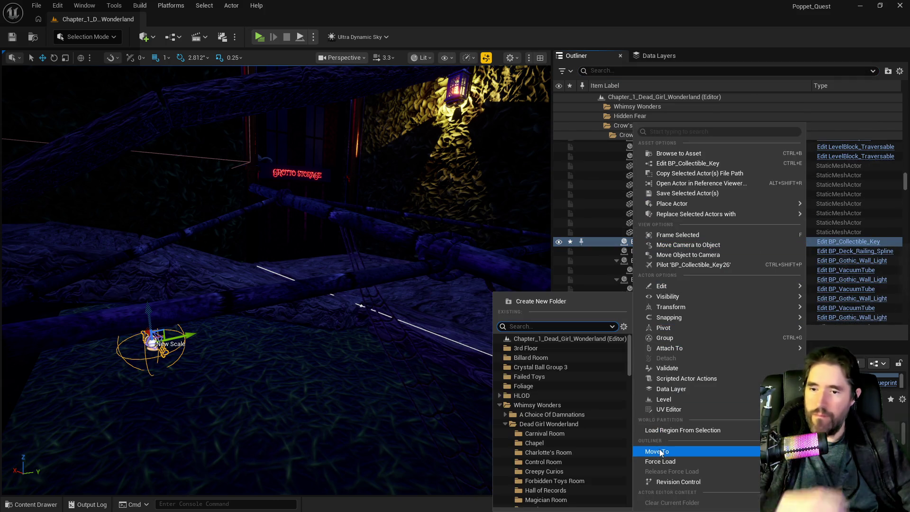
{"action": "type", "text": "pirat"}
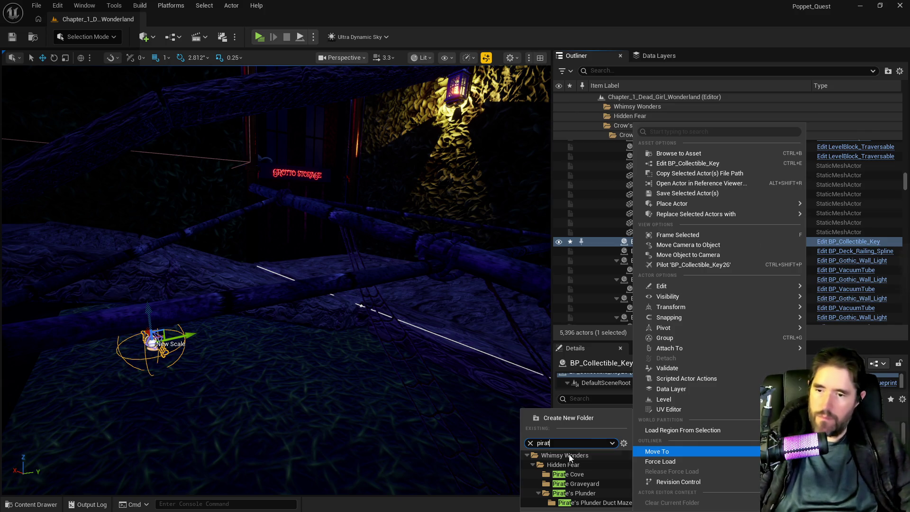
{"action": "left_click", "coordinate": [567, 474]}
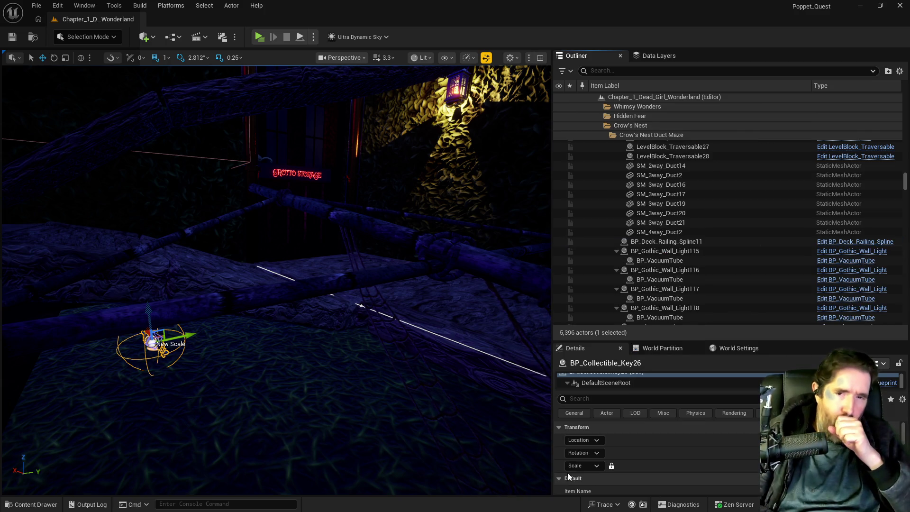
Look up at the rafters and select the Crows Nest door
{"action": "left_click_drag", "start_coordinate": [304, 284], "coordinate": [303, 237]}
{"action": "left_click_drag", "start_coordinate": [275, 379], "coordinate": [275, 407]}
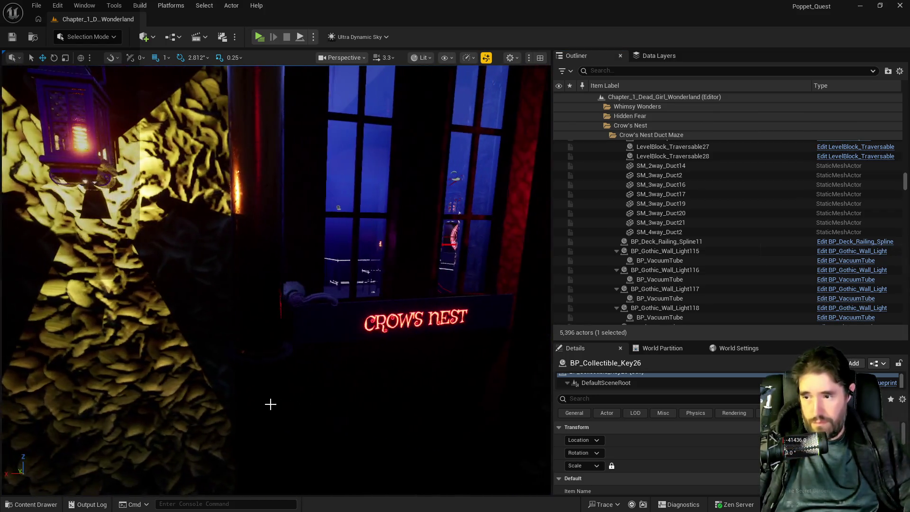
{"action": "left_click", "coordinate": [357, 364]}
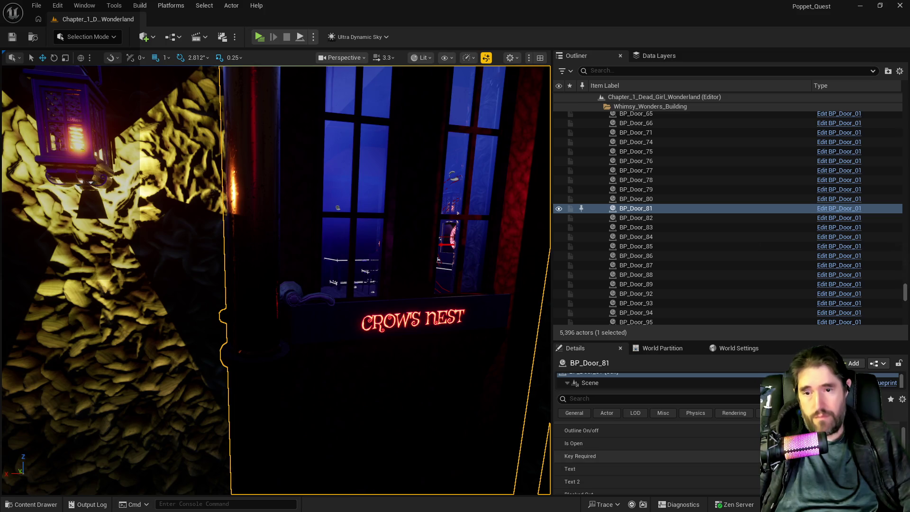
Find the relocated BP_Collectible_Key26 by Grotto Storage and frame the view on it
{"action": "left_click_drag", "start_coordinate": [309, 416], "coordinate": [237, 416]}
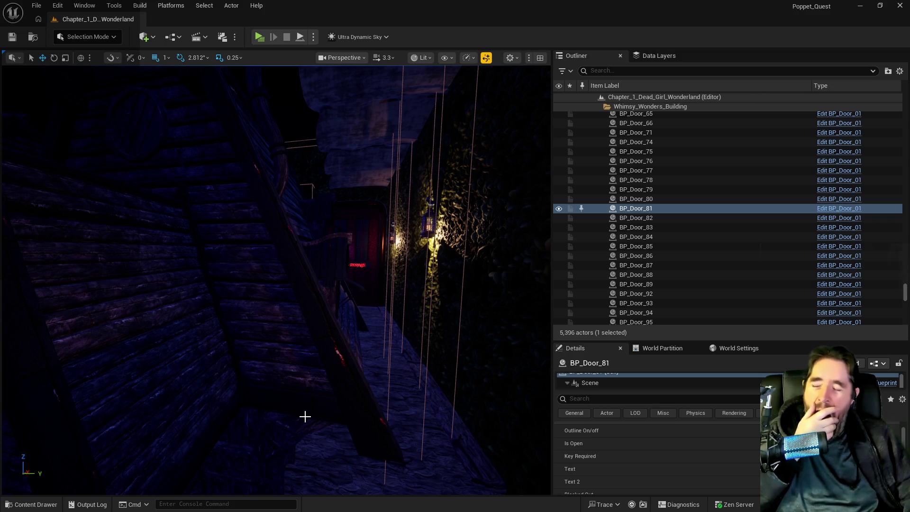
{"action": "mouse_move", "coordinate": [305, 416]}
{"action": "left_mouse_down"}
{"action": "mouse_move", "coordinate": [298, 351]}
{"action": "mouse_move", "coordinate": [328, 396]}
{"action": "left_mouse_up"}
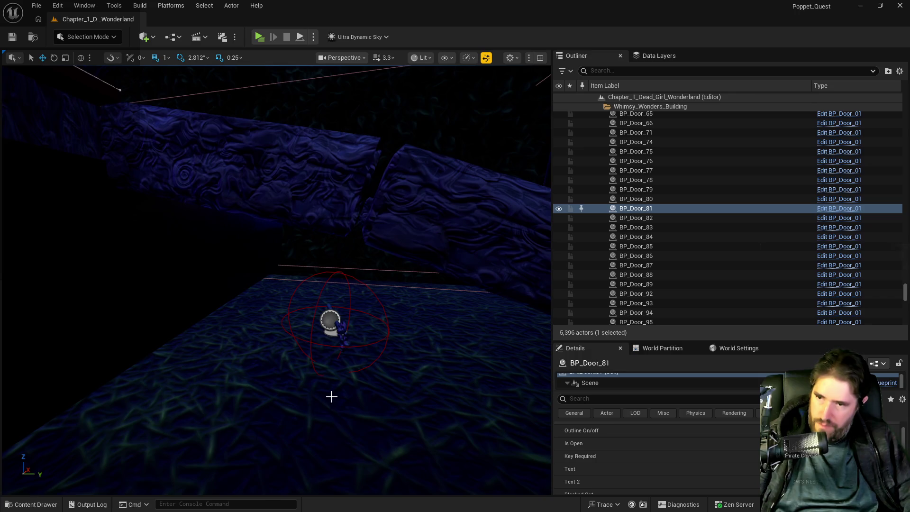
{"action": "left_click", "coordinate": [346, 334]}
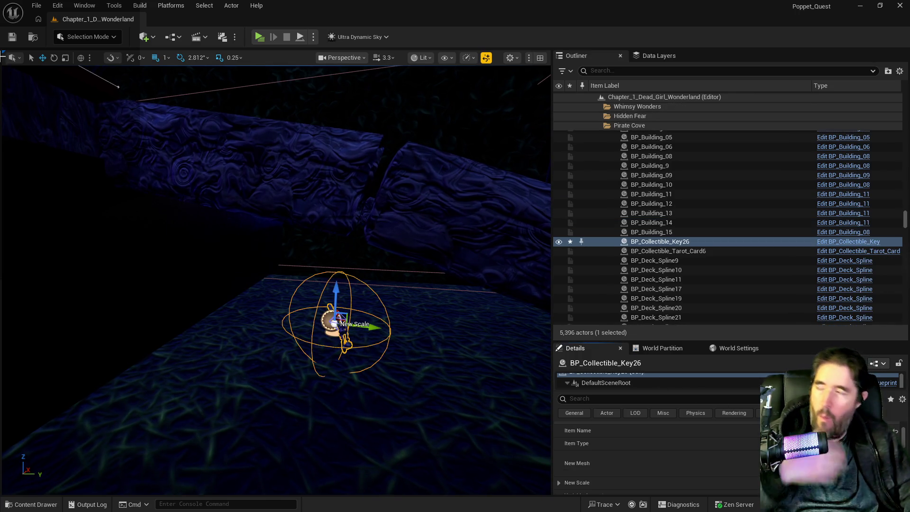
{"action": "left_click_drag", "start_coordinate": [352, 217], "coordinate": [332, 229]}
{"action": "key", "text": "f"}
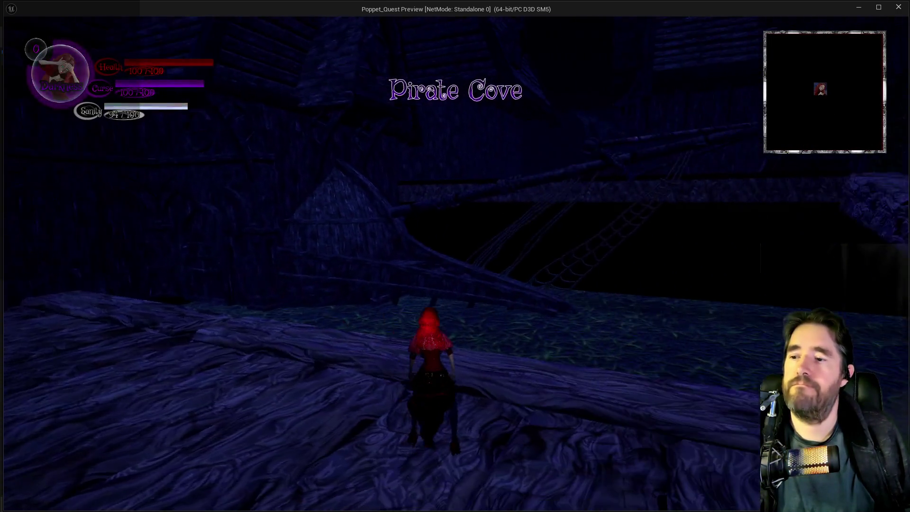
Run the character through Pirate Cove to reach the Pirate Cove Key, then return to the editor
{"action": "key", "text": "w"}
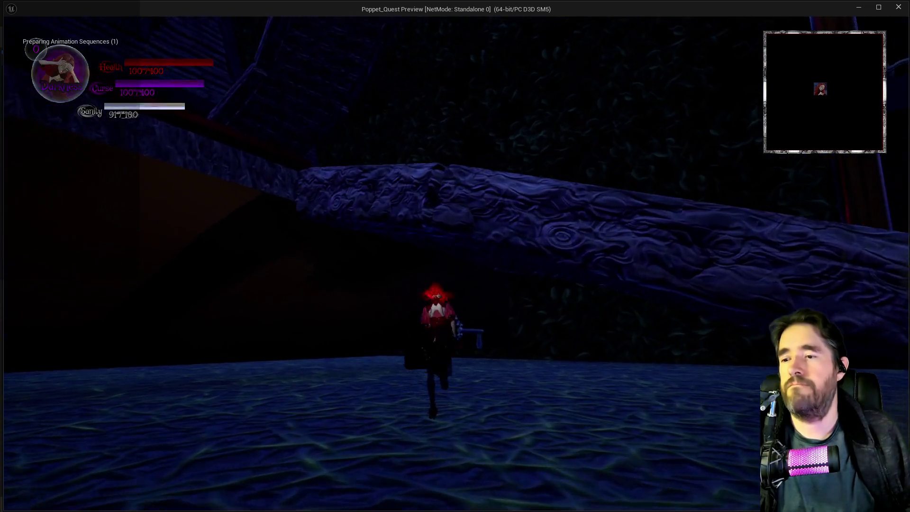
{"action": "key", "text": "w"}
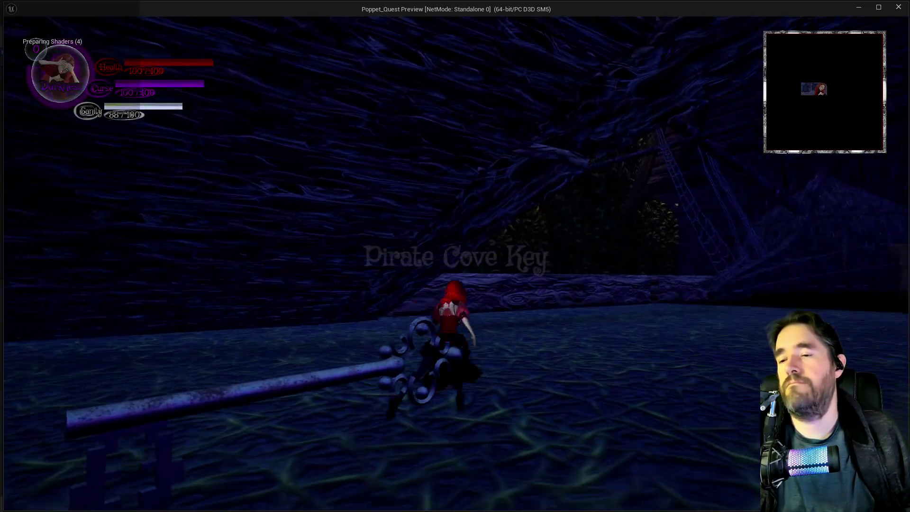
{"action": "key", "text": "w"}
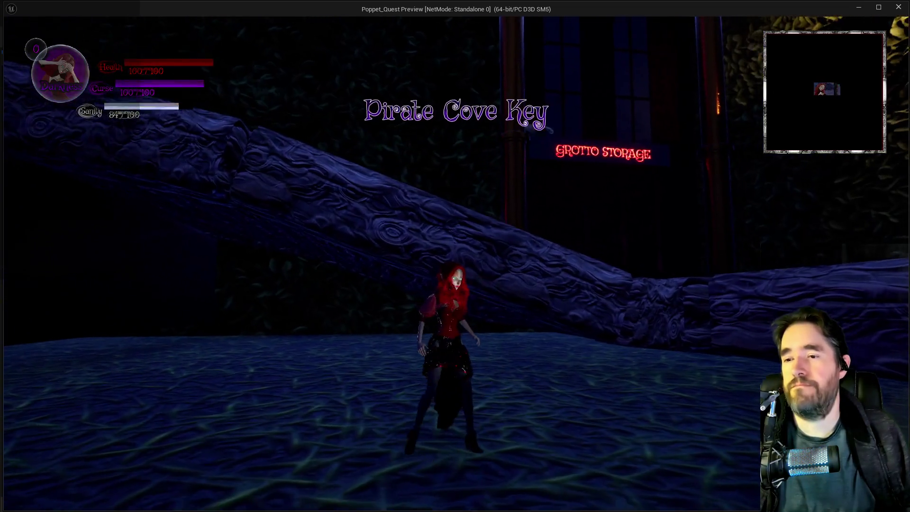
{"action": "key", "text": "w"}
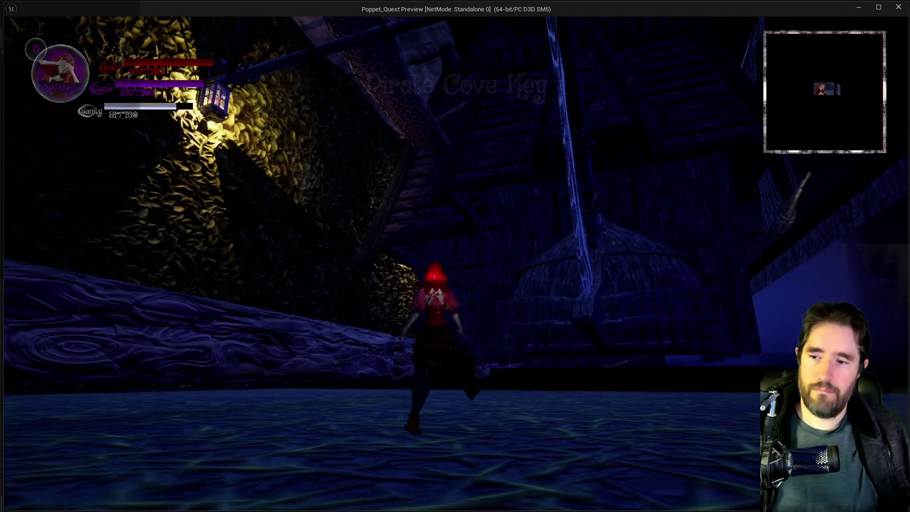
{"action": "key", "text": "w"}
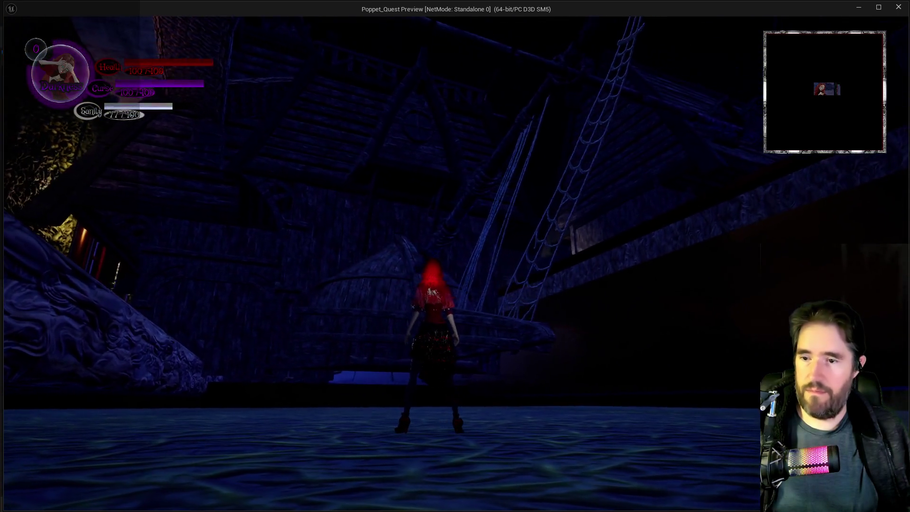
{"action": "key", "text": "w"}
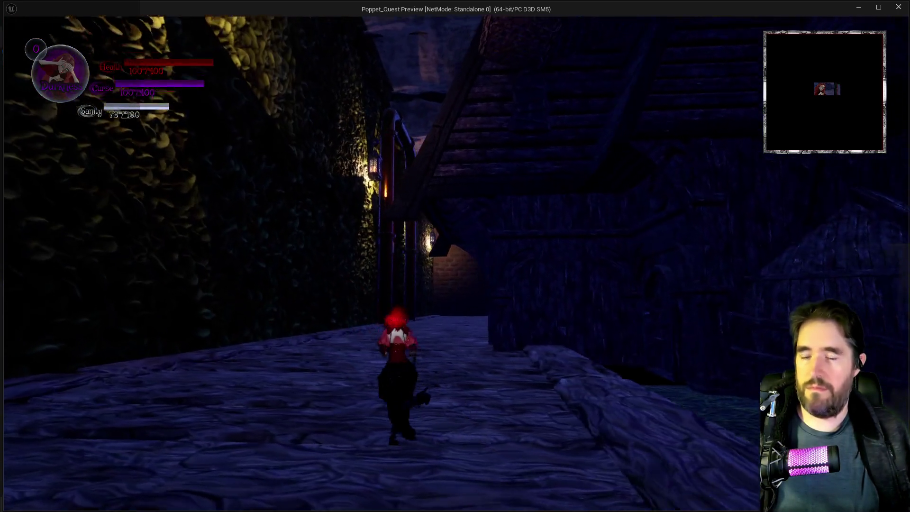
{"action": "key", "text": "alt+Tab"}
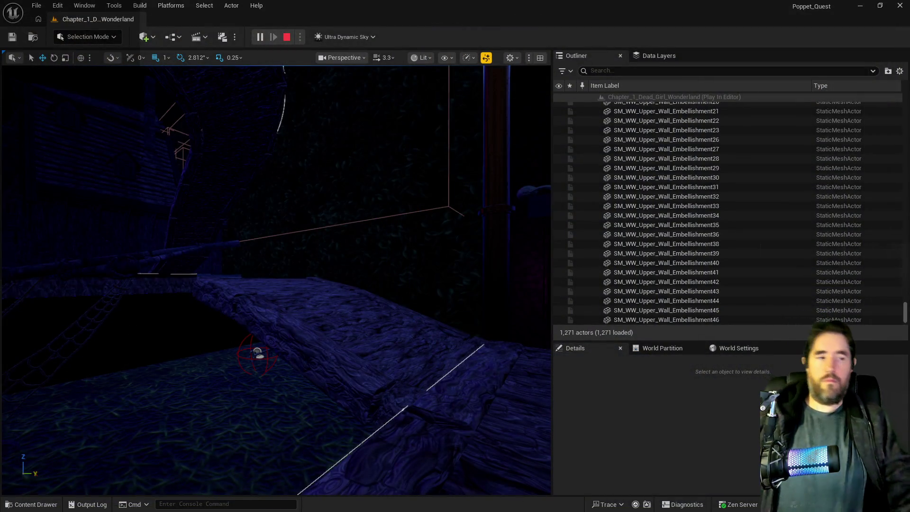
Stop the play-test and select the Crow's Nest brig floor
{"action": "key", "text": "Escape"}
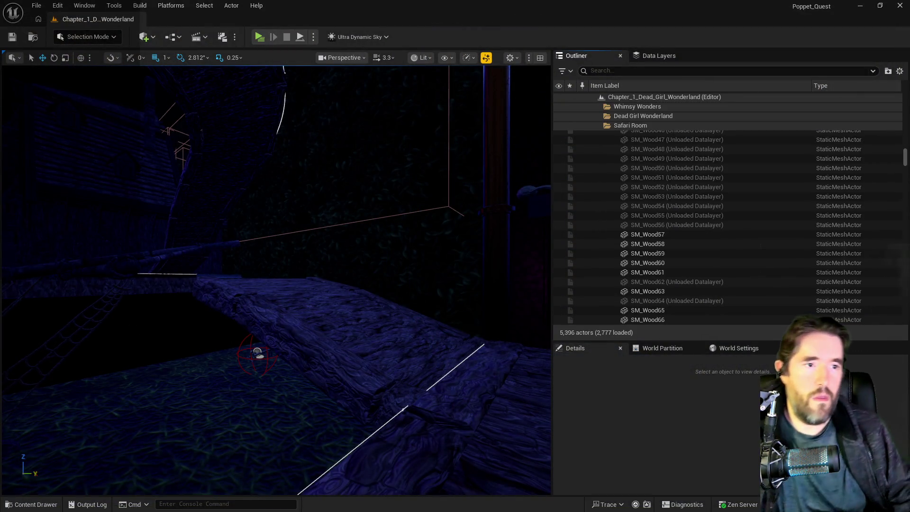
{"action": "left_click_drag", "start_coordinate": [251, 360], "coordinate": [260, 203]}
{"action": "left_click", "coordinate": [260, 270]}
Select BP_Deck_Spline9 in Pirate Cove, then bring up the PQ To Do List document
{"action": "left_click_drag", "start_coordinate": [261, 270], "coordinate": [255, 300]}
{"action": "left_click", "coordinate": [216, 236]}
{"action": "left_click_drag", "start_coordinate": [203, 243], "coordinate": [203, 243]}
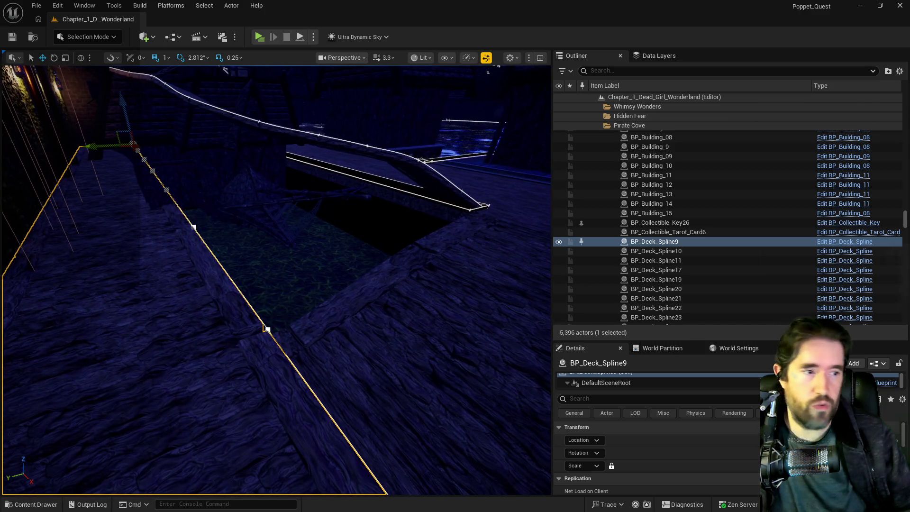
{"action": "key", "text": "alt+Tab"}
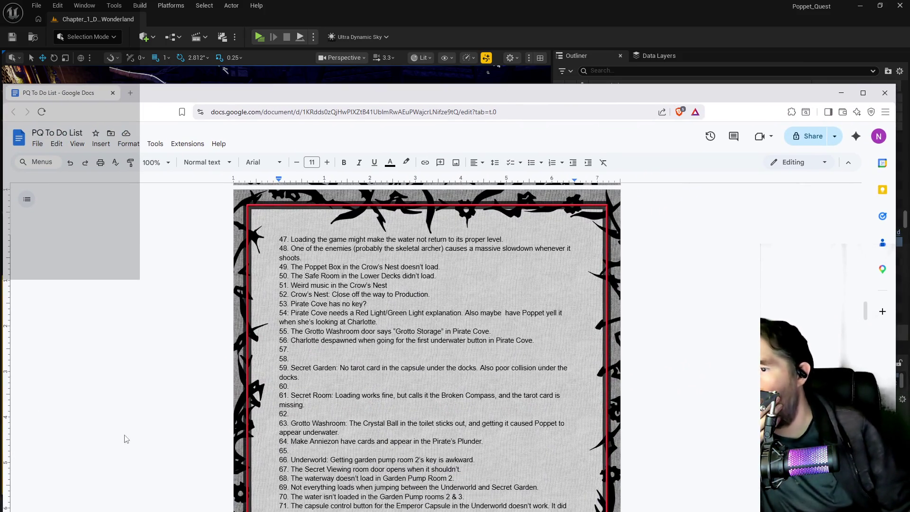
Erase 'Pirate Cove has no key?' from item 53 and return to the editor
{"action": "left_click_drag", "start_coordinate": [368, 303], "coordinate": [329, 304]}
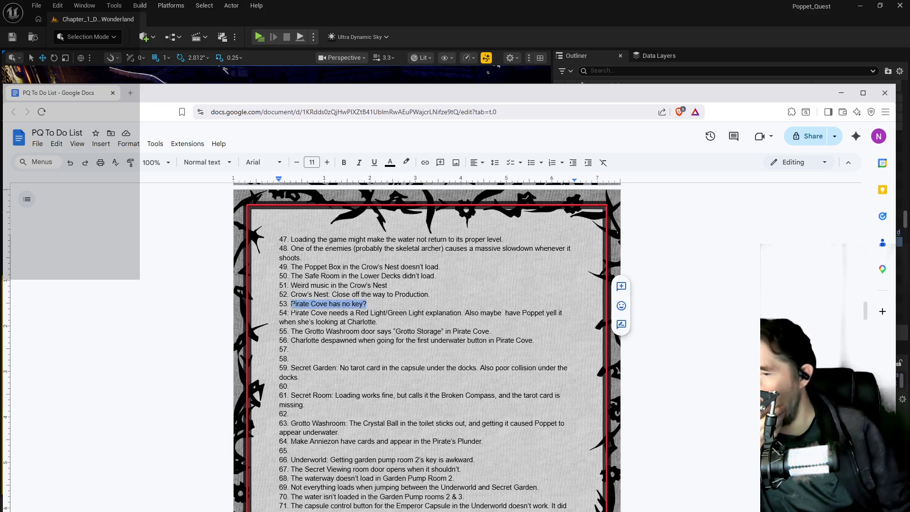
{"action": "key", "text": "BackSpace"}
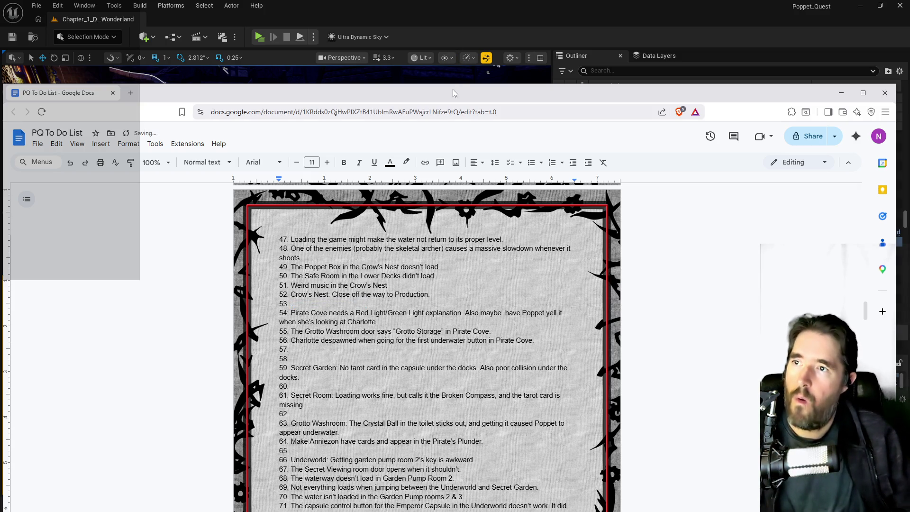
{"action": "key", "text": "alt+Tab"}
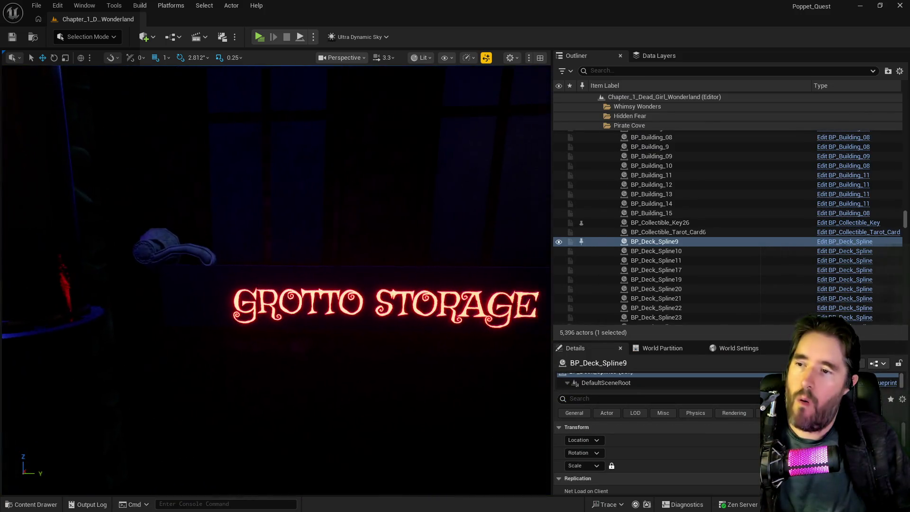
Compare door BP_Door_86 with the Grotto Washroom door BP_Door_77, then refocus on BP_Door_86
{"action": "left_click", "coordinate": [518, 378]}
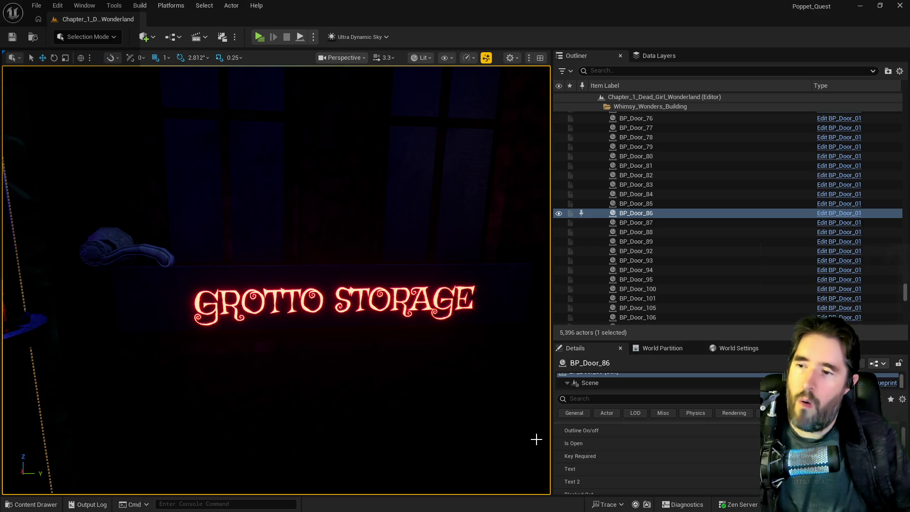
{"action": "scroll", "coordinate": [667, 455], "scroll_direction": "down", "scroll_amount": 1}
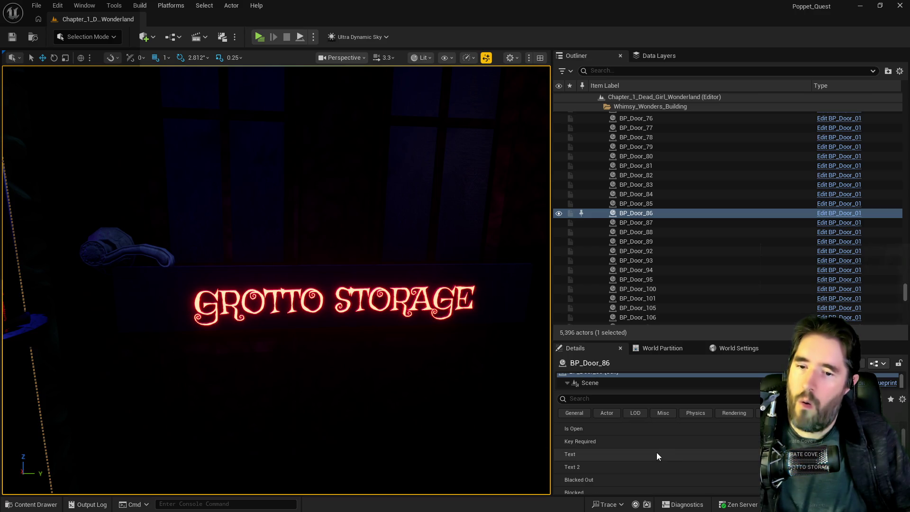
{"action": "mouse_move", "coordinate": [453, 444]}
{"action": "left_mouse_down"}
{"action": "mouse_move", "coordinate": [388, 438]}
{"action": "mouse_move", "coordinate": [449, 428]}
{"action": "left_mouse_up"}
{"action": "left_click", "coordinate": [540, 396]}
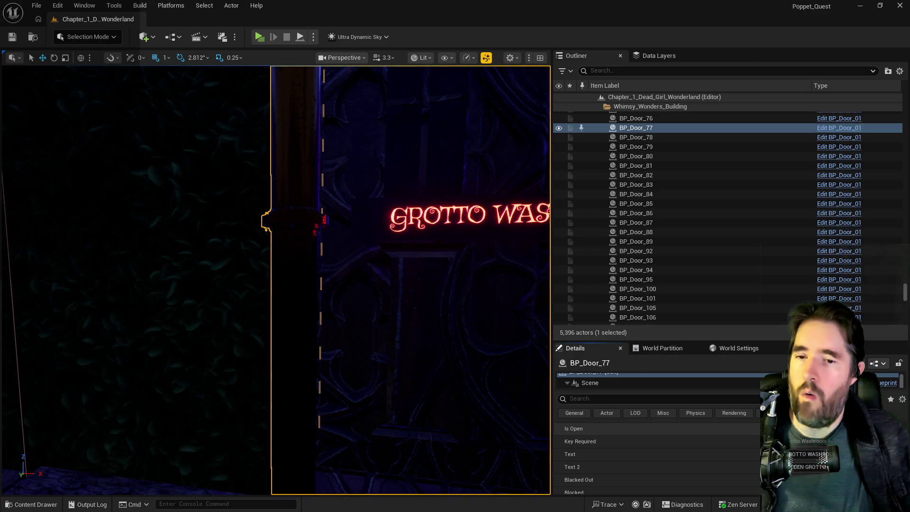
{"action": "double_click", "coordinate": [635, 213]}
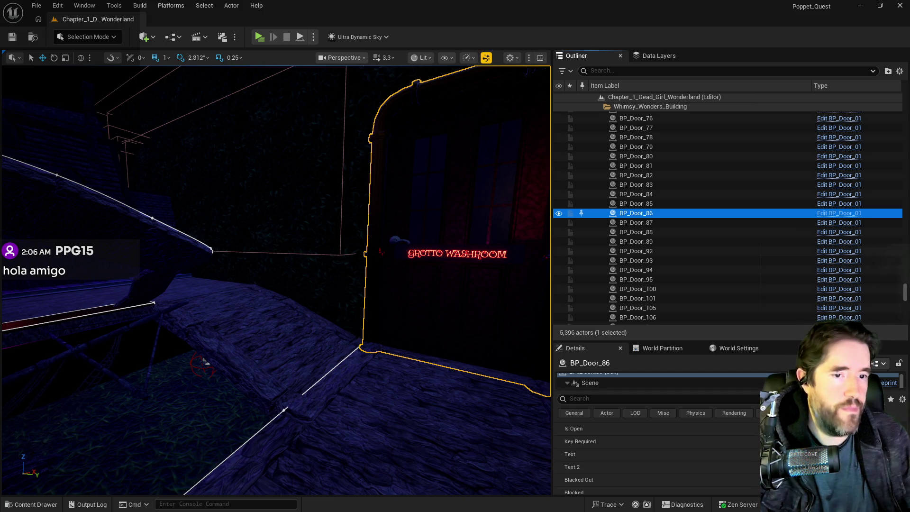
{"action": "key", "text": "alt+Tab"}
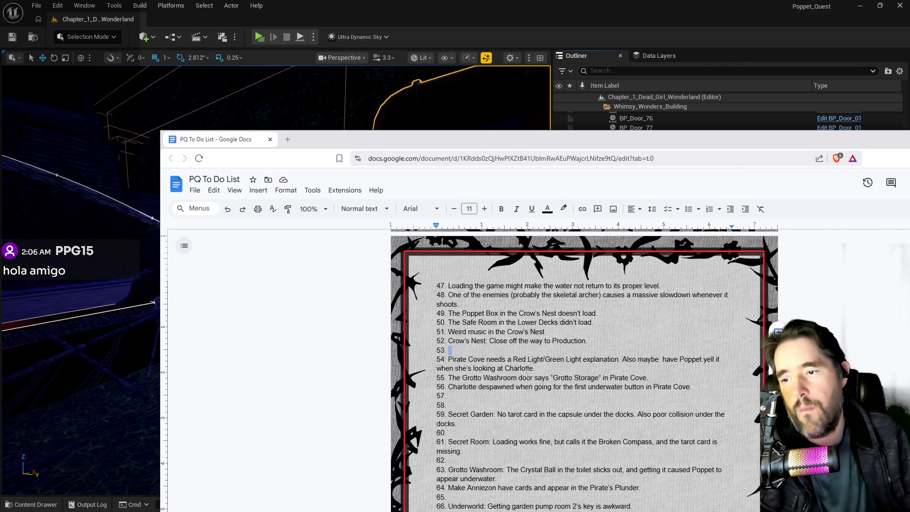
Erase item 55's Grotto Washroom door text, review the list, and drag the document aside
{"action": "mouse_move", "coordinate": [648, 377]}
{"action": "left_mouse_down"}
{"action": "mouse_move", "coordinate": [436, 368]}
{"action": "mouse_move", "coordinate": [448, 377]}
{"action": "left_mouse_up"}
{"action": "key", "text": "BackSpace"}
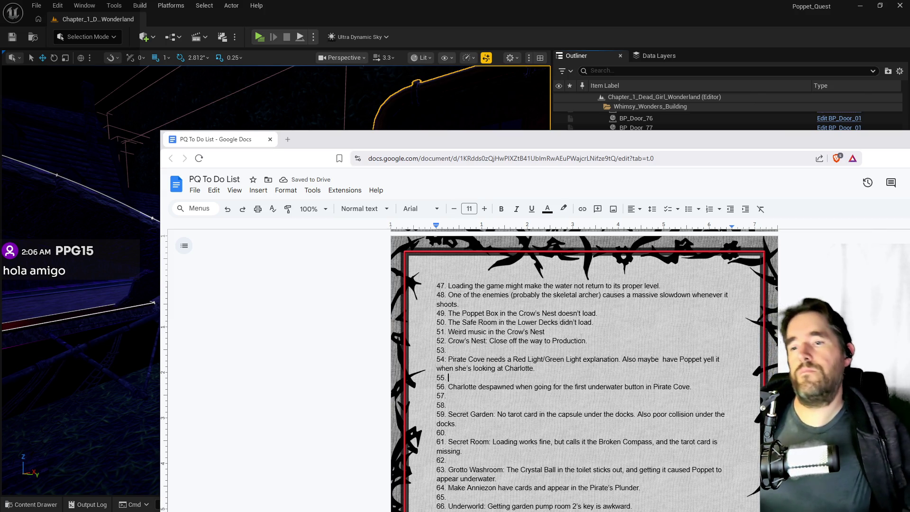
{"action": "scroll", "coordinate": [580, 337], "scroll_direction": "down", "scroll_amount": 2}
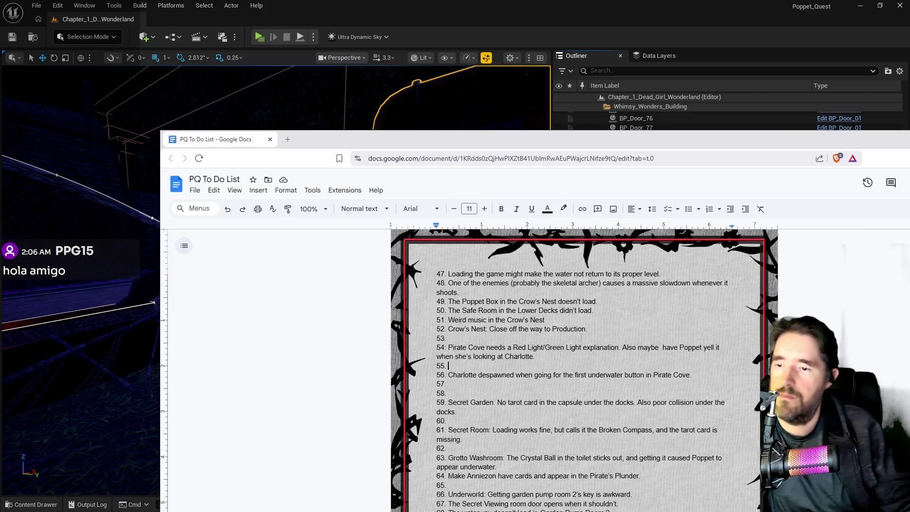
{"action": "scroll", "coordinate": [580, 338], "scroll_direction": "up", "scroll_amount": 5}
{"action": "scroll", "coordinate": [580, 337], "scroll_direction": "up", "scroll_amount": 2}
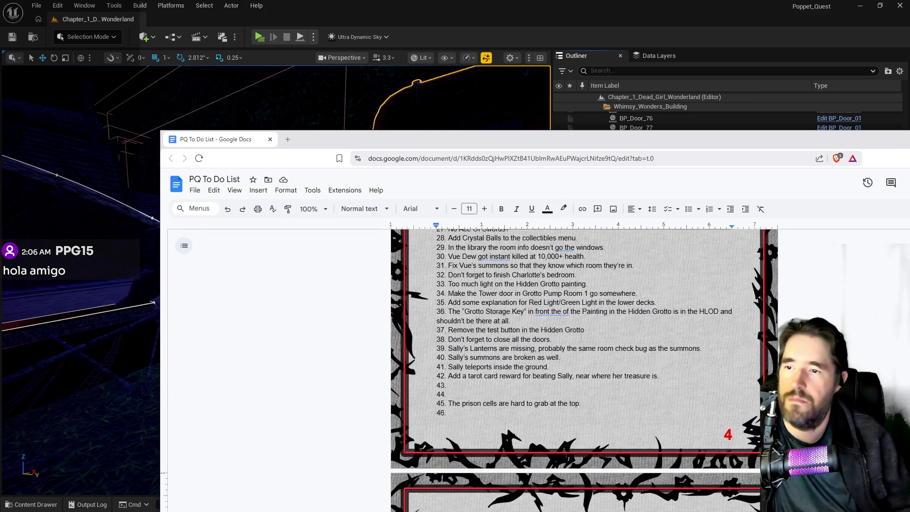
{"action": "scroll", "coordinate": [581, 338], "scroll_direction": "up", "scroll_amount": 1}
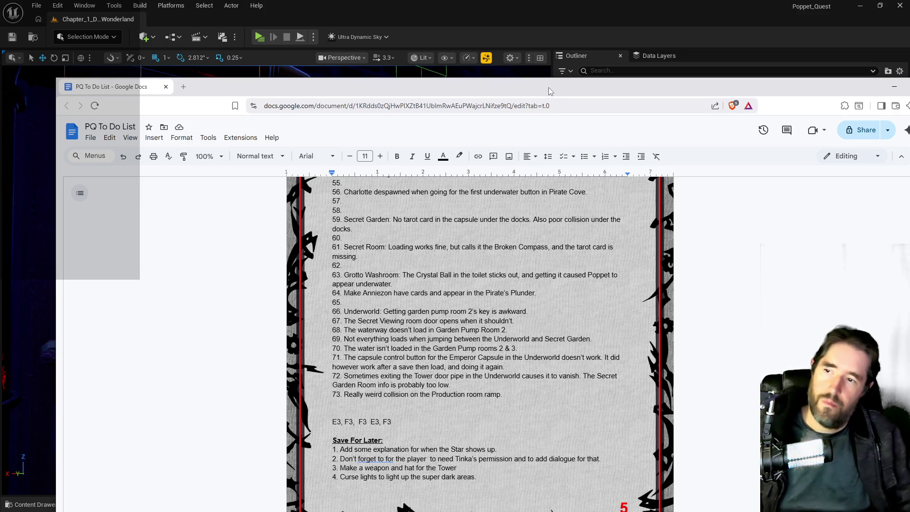
{"action": "left_click_drag", "start_coordinate": [550, 91], "coordinate": [909, 92]}
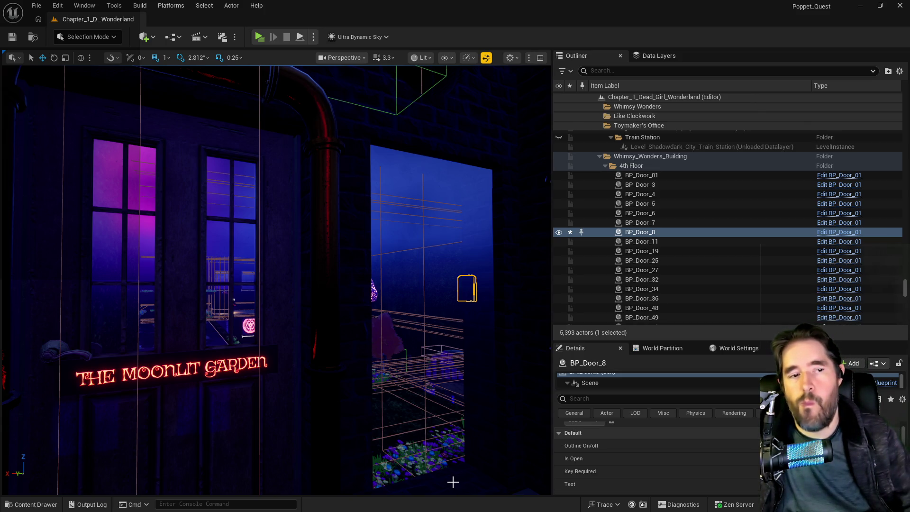
Select both pump-room railings and the Pool Kill Plane, then frame them in the view
{"action": "mouse_move", "coordinate": [424, 452]}
{"action": "left_mouse_down"}
{"action": "mouse_move", "coordinate": [407, 360]}
{"action": "mouse_move", "coordinate": [284, 298]}
{"action": "mouse_move", "coordinate": [258, 402]}
{"action": "left_mouse_up"}
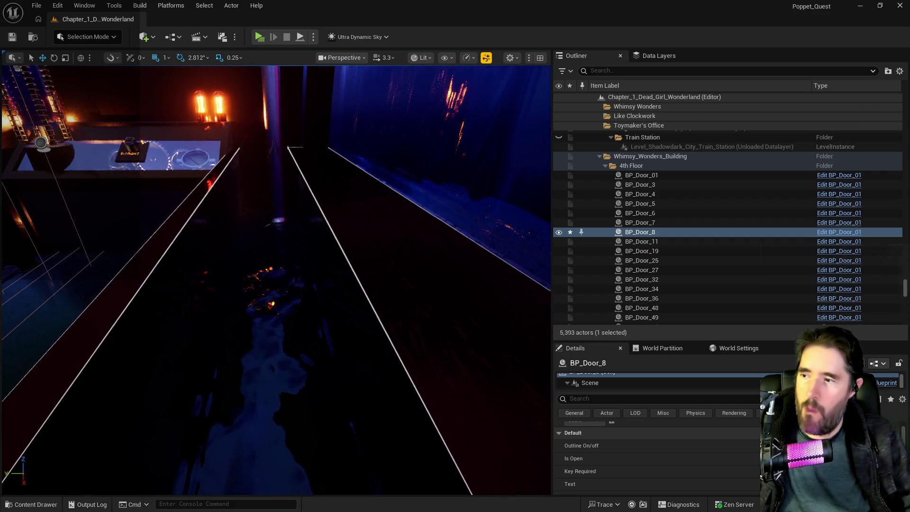
{"action": "left_click", "coordinate": [138, 314]}
{"action": "left_click", "coordinate": [151, 299]}
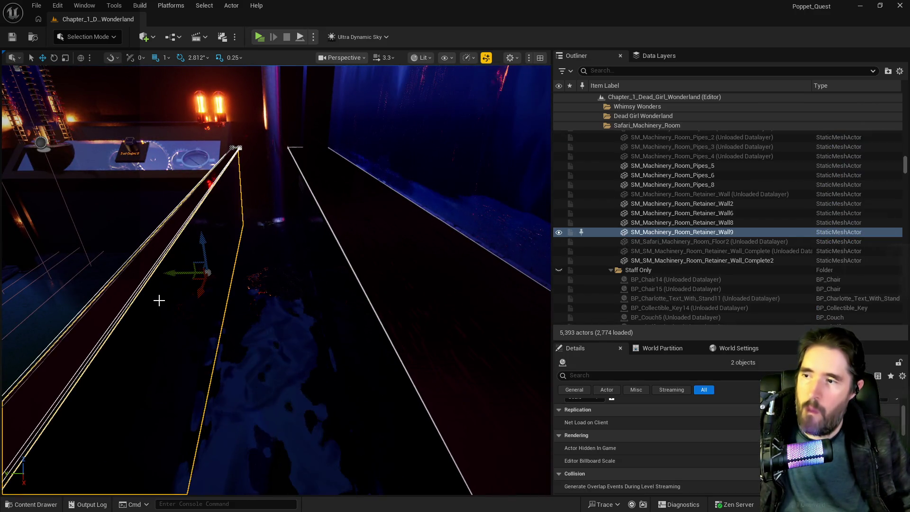
{"action": "left_click", "coordinate": [261, 339]}
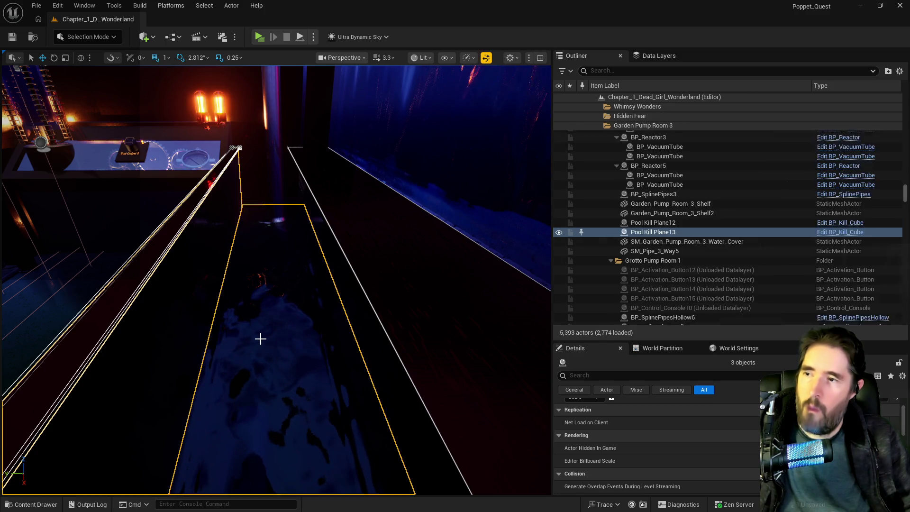
{"action": "left_click", "coordinate": [380, 269], "text": "ctrl"}
{"action": "left_click_drag", "start_coordinate": [318, 284], "coordinate": [256, 310]}
{"action": "key", "text": "f"}
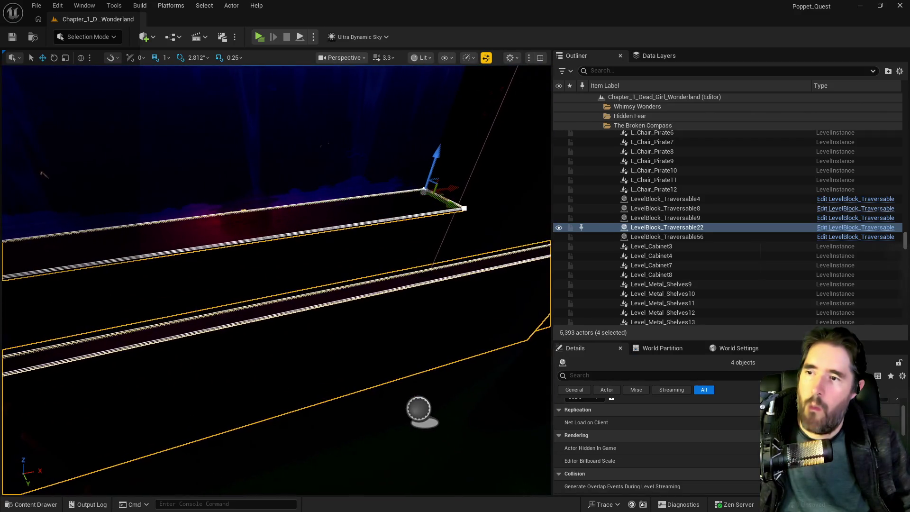
Show the level's Data Layers list and scroll down through it
{"action": "left_click", "coordinate": [656, 57]}
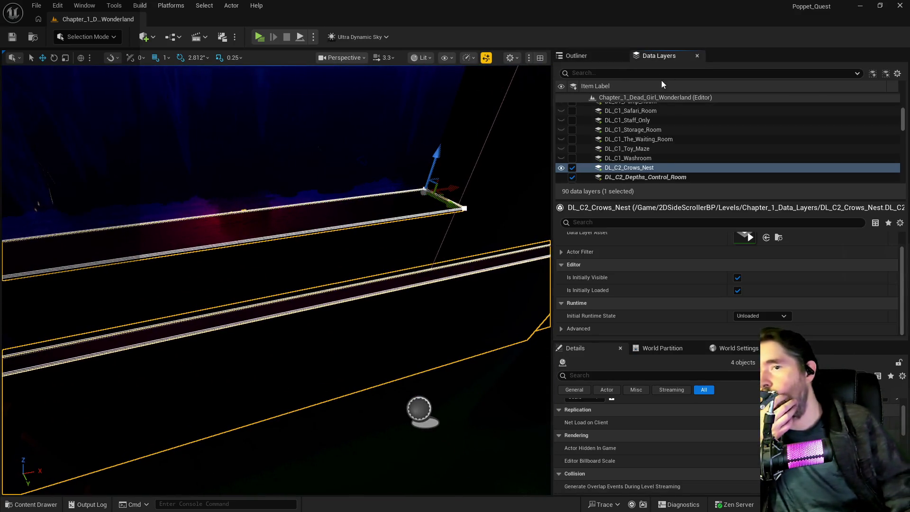
{"action": "scroll", "coordinate": [665, 177], "scroll_direction": "down", "scroll_amount": 2}
{"action": "scroll", "coordinate": [665, 177], "scroll_direction": "down", "scroll_amount": 2}
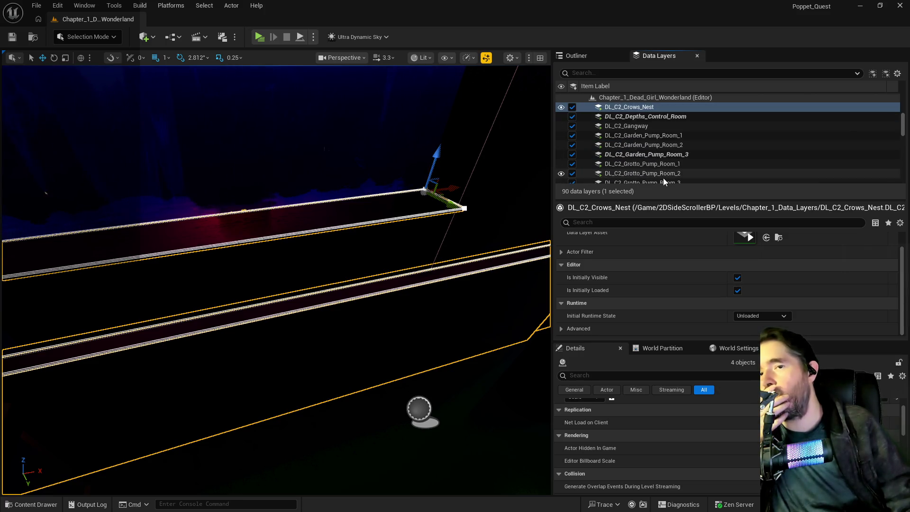
Add the selected railings and kill plane to DL_C2_Garden_Pump_Room_2
{"action": "left_click", "coordinate": [636, 143]}
{"action": "right_click", "coordinate": [636, 144]}
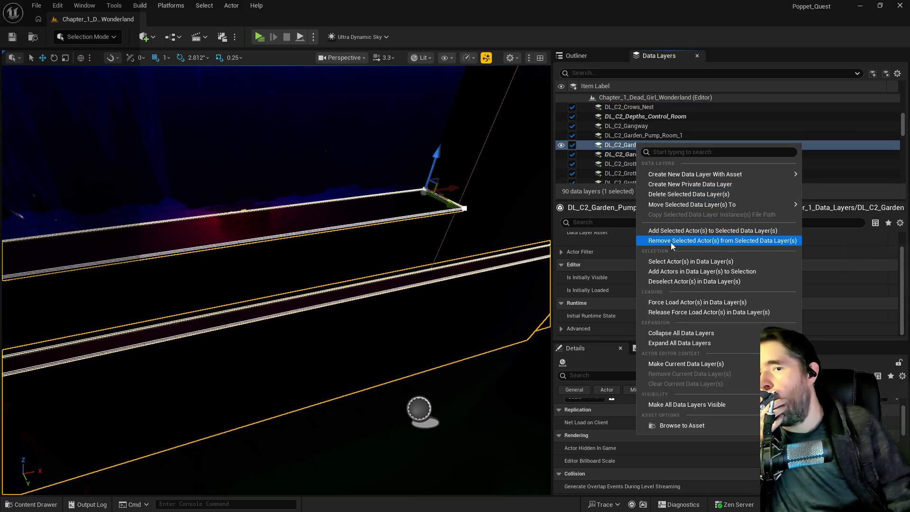
{"action": "left_click", "coordinate": [670, 230]}
{"action": "left_click_drag", "start_coordinate": [409, 246], "coordinate": [441, 256]}
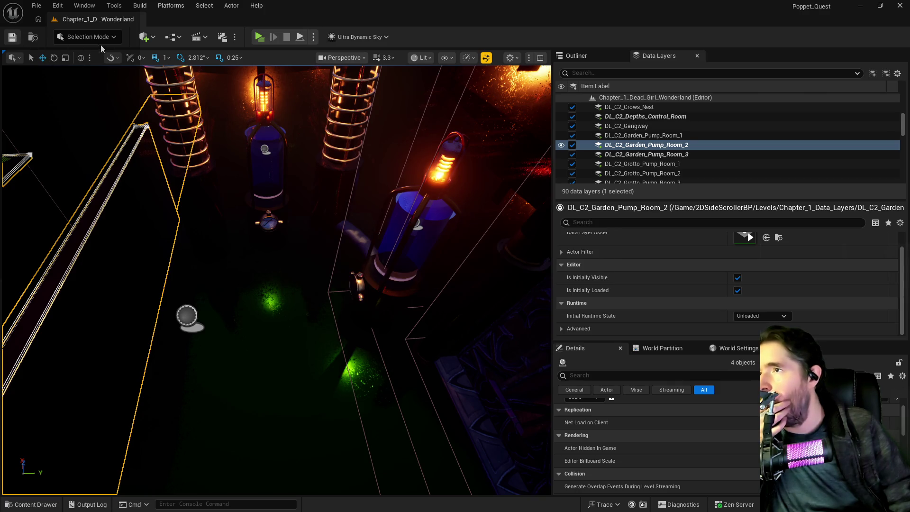
{"action": "key", "text": "f"}
Select The Secret Garden Pool and browse the data layer list
{"action": "mouse_move", "coordinate": [306, 208]}
{"action": "left_mouse_down"}
{"action": "mouse_move", "coordinate": [398, 251]}
{"action": "mouse_move", "coordinate": [519, 138]}
{"action": "left_mouse_up"}
{"action": "left_click", "coordinate": [519, 138]}
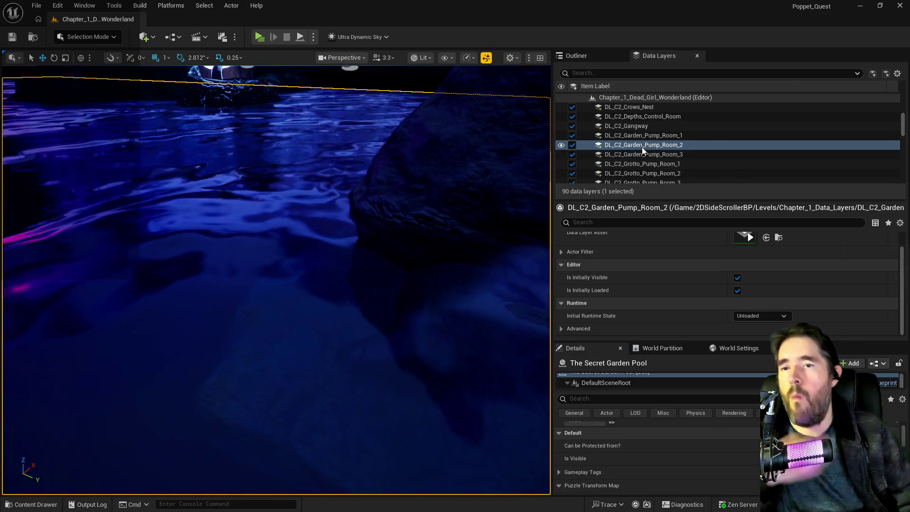
{"action": "right_click", "coordinate": [643, 150]}
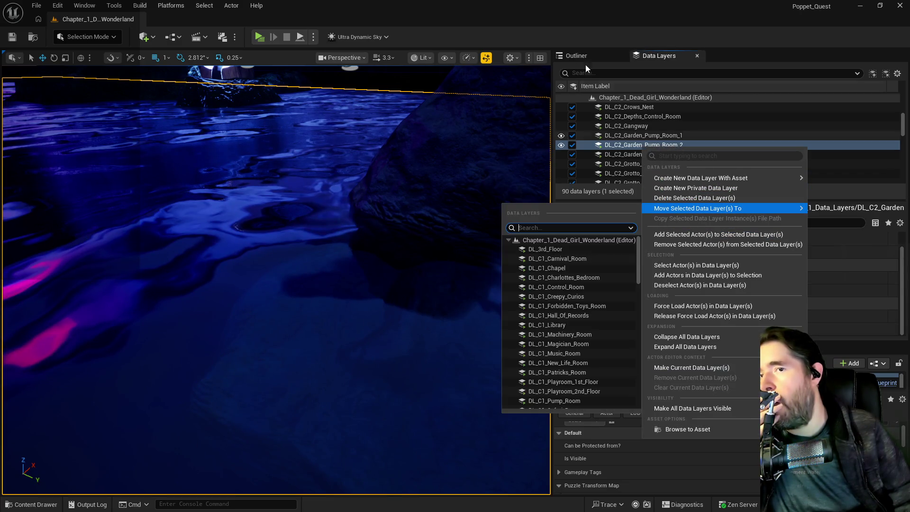
{"action": "left_click", "coordinate": [567, 25]}
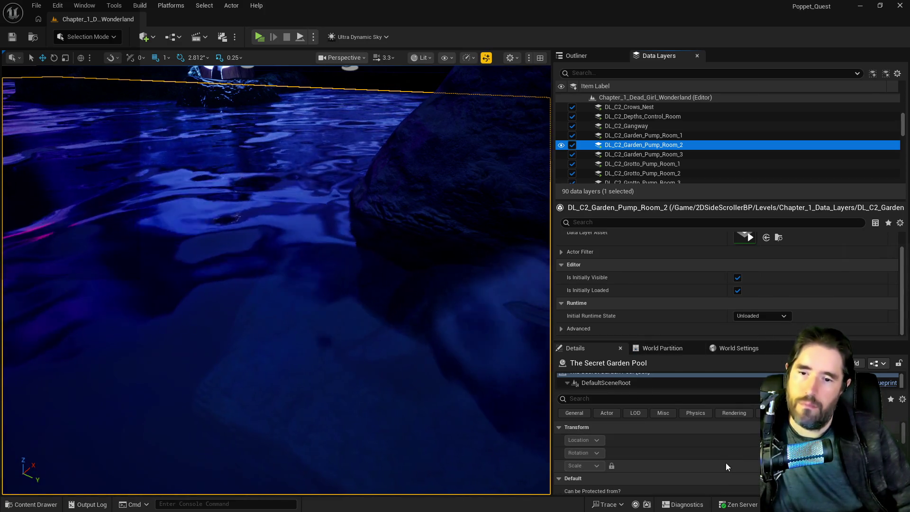
{"action": "scroll", "coordinate": [726, 463], "scroll_direction": "up", "scroll_amount": 2}
{"action": "scroll", "coordinate": [656, 129], "scroll_direction": "up", "scroll_amount": 2}
{"action": "scroll", "coordinate": [656, 129], "scroll_direction": "up", "scroll_amount": 3}
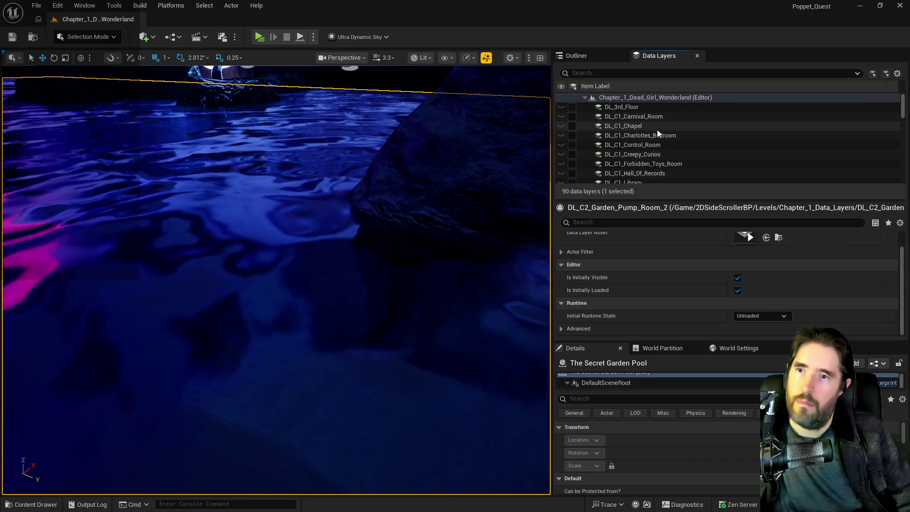
{"action": "scroll", "coordinate": [656, 130], "scroll_direction": "down", "scroll_amount": 10}
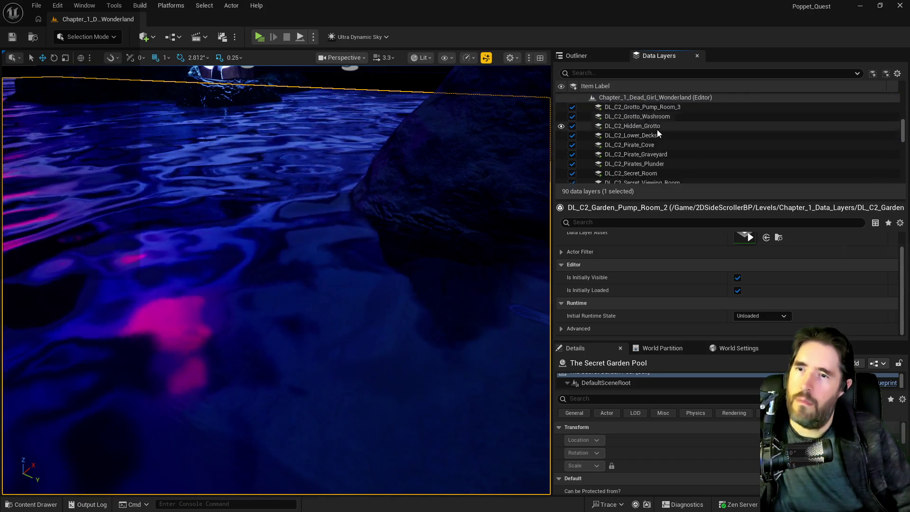
{"action": "scroll", "coordinate": [660, 131], "scroll_direction": "up", "scroll_amount": 3}
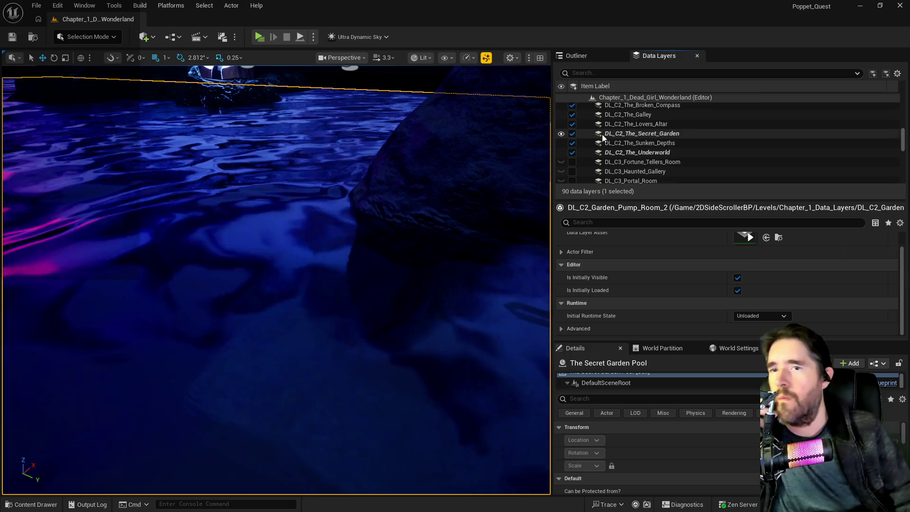
{"action": "scroll", "coordinate": [662, 144], "scroll_direction": "up", "scroll_amount": 5}
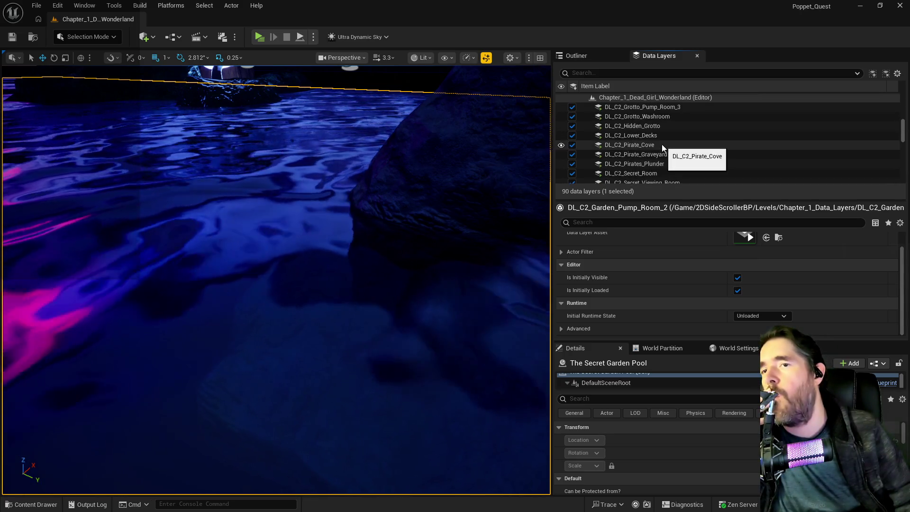
Add the pool to the Grotto pump-room data layers, including DL_C2_Grotto_Pump_Room_3
{"action": "left_click", "coordinate": [647, 126]}
{"action": "scroll", "coordinate": [646, 126], "scroll_direction": "up", "scroll_amount": 3}
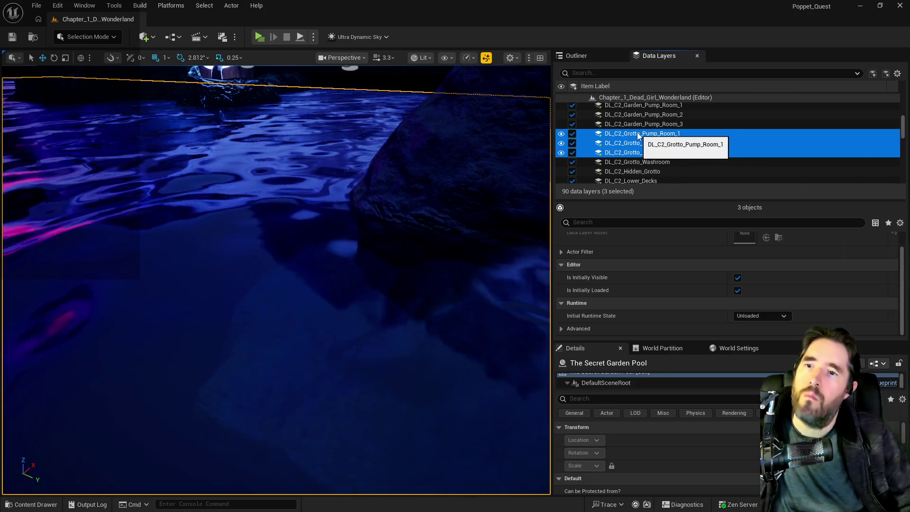
{"action": "right_click", "coordinate": [637, 136]}
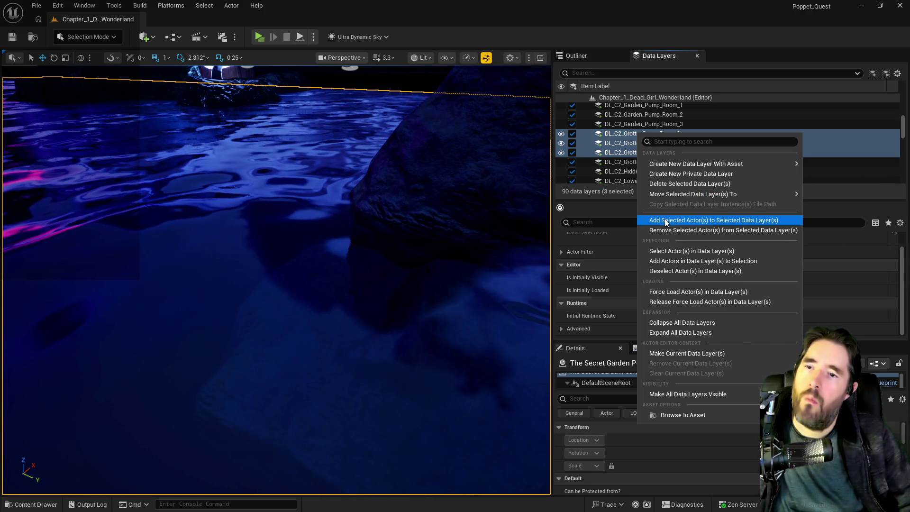
{"action": "left_click", "coordinate": [664, 219]}
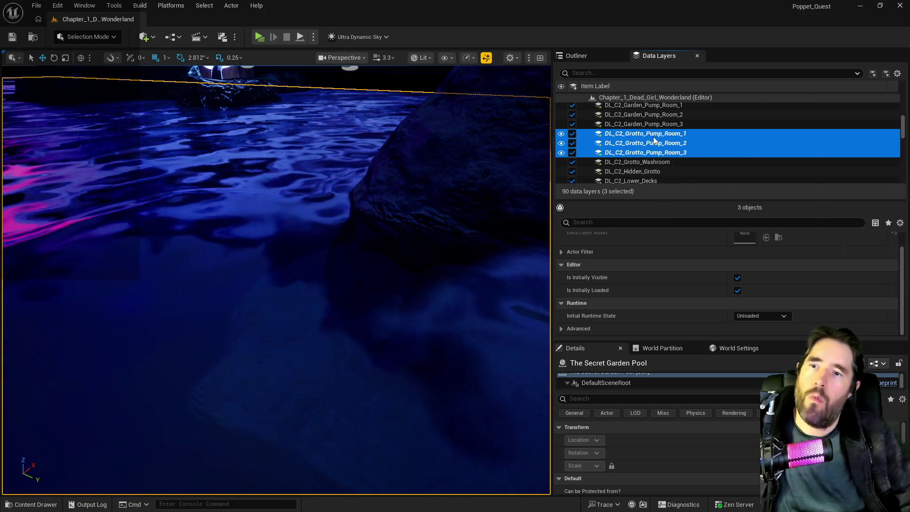
{"action": "right_click", "coordinate": [654, 141]}
{"action": "left_click", "coordinate": [680, 231]}
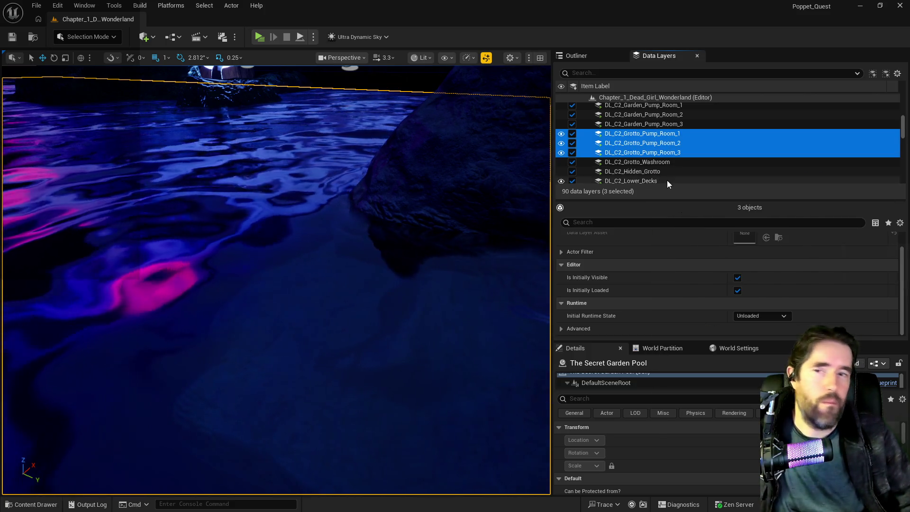
Add the pool to Garden Pump Room 1 through 3 data layers
{"action": "scroll", "coordinate": [667, 180], "scroll_direction": "up", "scroll_amount": 2}
{"action": "left_click", "coordinate": [644, 155]}
{"action": "left_click", "coordinate": [641, 135], "text": "shift"}
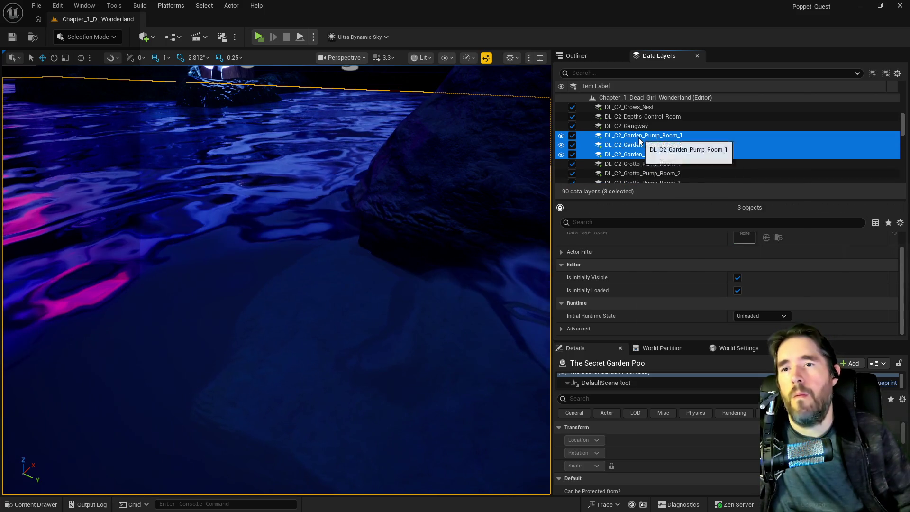
{"action": "right_click", "coordinate": [642, 139]}
{"action": "mouse_move", "coordinate": [664, 199]}
{"action": "left_click", "coordinate": [666, 226]}
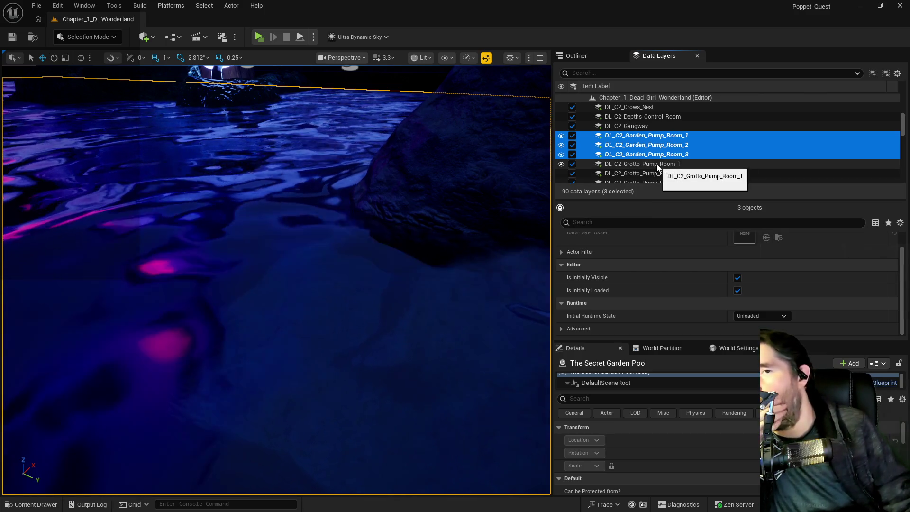
Add the pool to DL_C2_The_Broken_Compass and save all changes
{"action": "scroll", "coordinate": [656, 164], "scroll_direction": "down", "scroll_amount": 2}
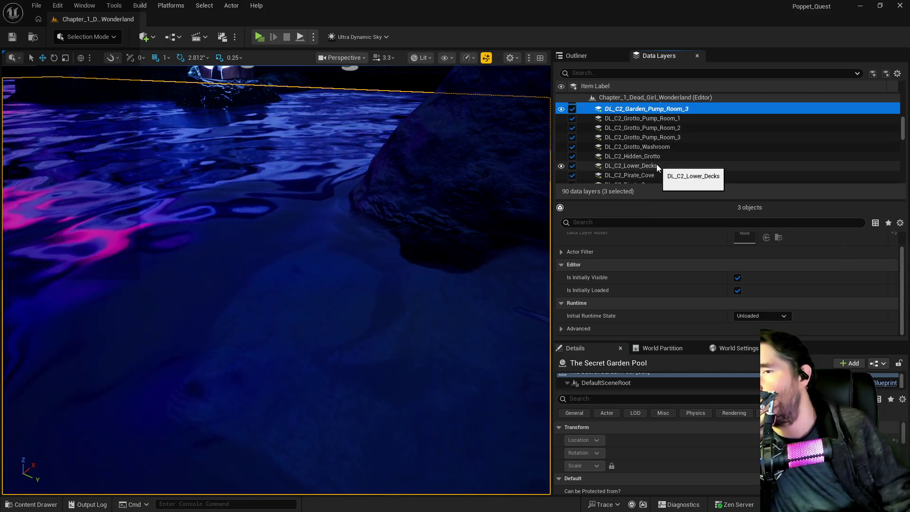
{"action": "scroll", "coordinate": [656, 164], "scroll_direction": "down", "scroll_amount": 4}
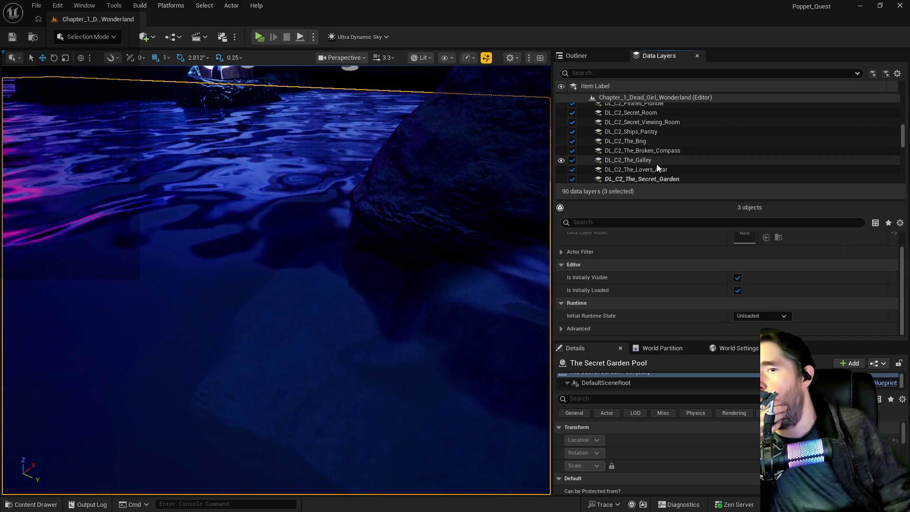
{"action": "left_click", "coordinate": [664, 152]}
{"action": "right_click", "coordinate": [663, 152]}
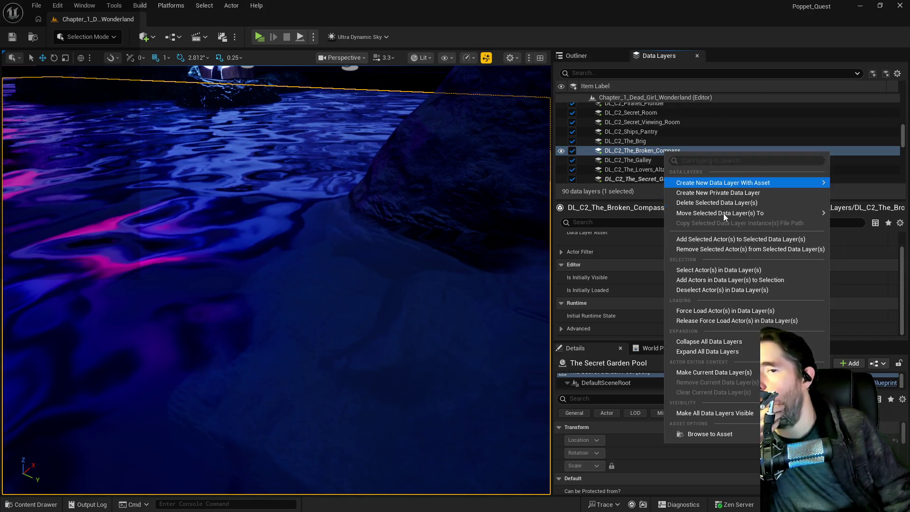
{"action": "left_click", "coordinate": [725, 240]}
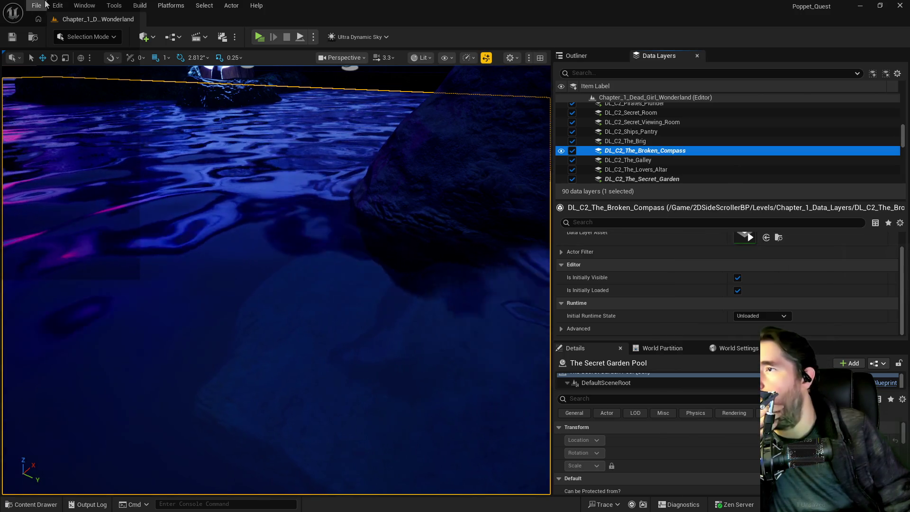
{"action": "left_click", "coordinate": [36, 5]}
{"action": "left_click", "coordinate": [110, 140]}
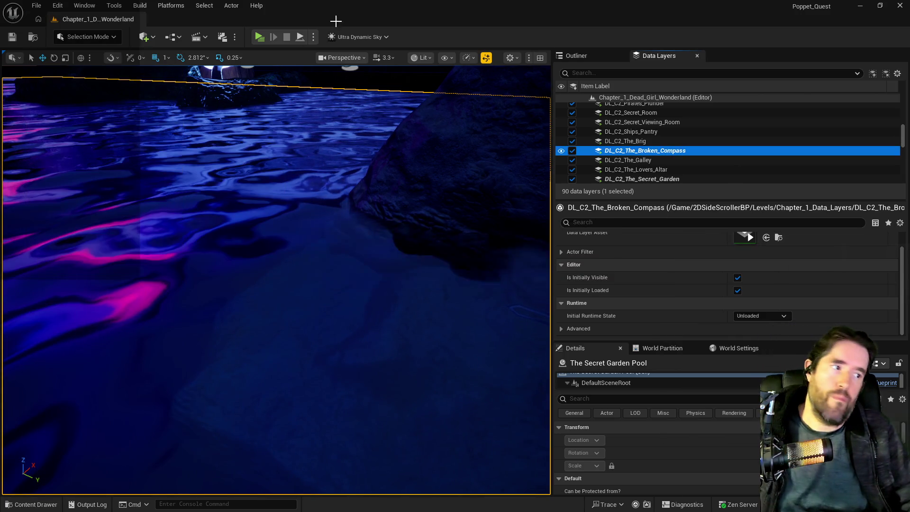
{"action": "left_click_drag", "start_coordinate": [303, 265], "coordinate": [417, 284]}
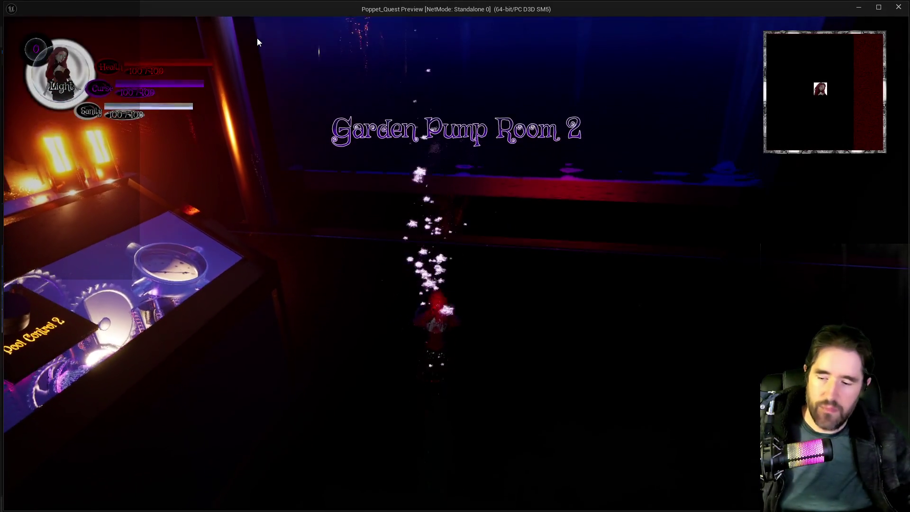
{"action": "left_click", "coordinate": [257, 42]}
{"action": "key", "text": "w"}
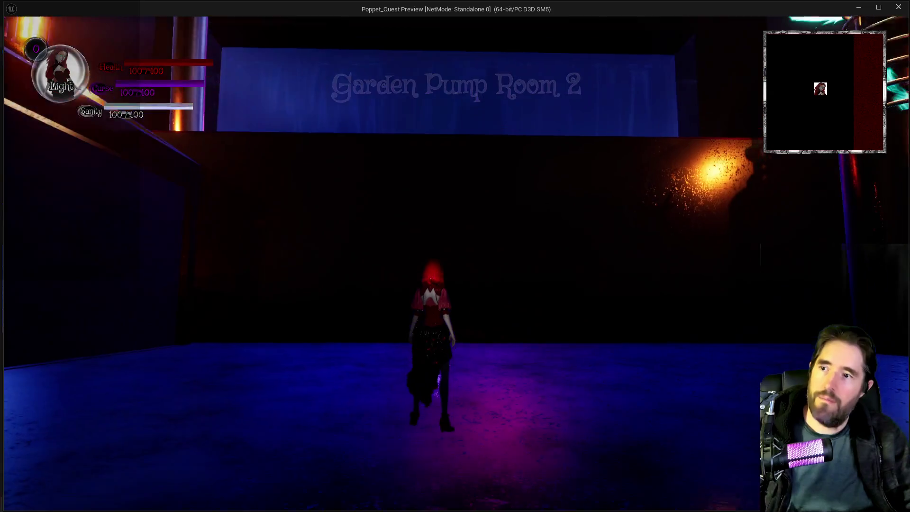
{"action": "key", "text": "m"}
{"action": "key", "text": "m"}
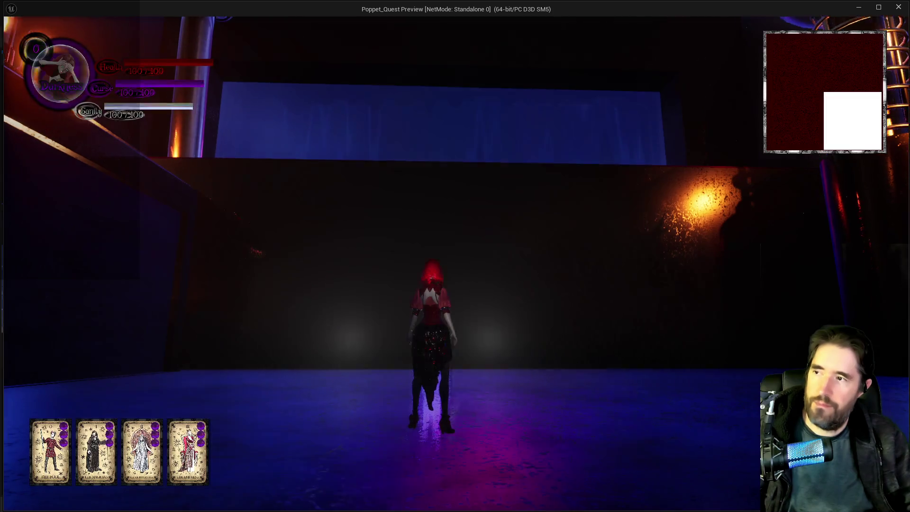
{"action": "key", "text": "w"}
{"action": "key", "text": "space"}
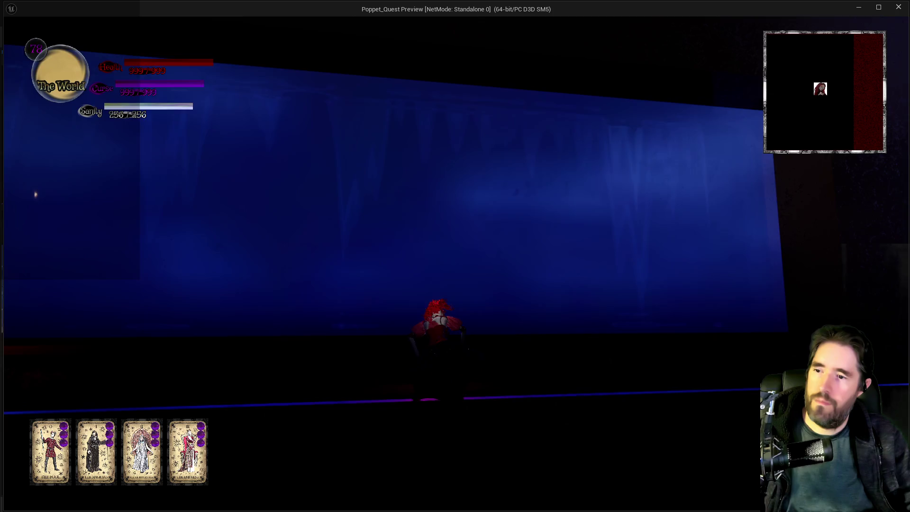
{"action": "key", "text": "w"}
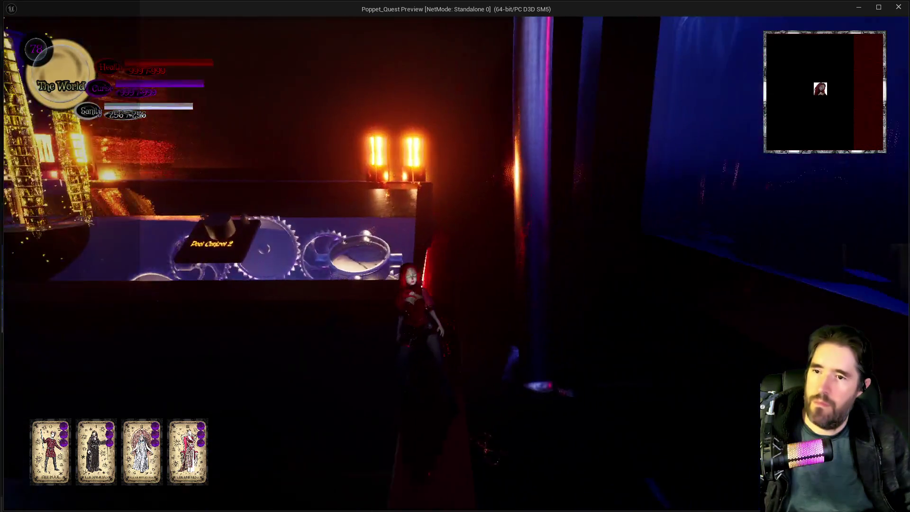
{"action": "key", "text": "space"}
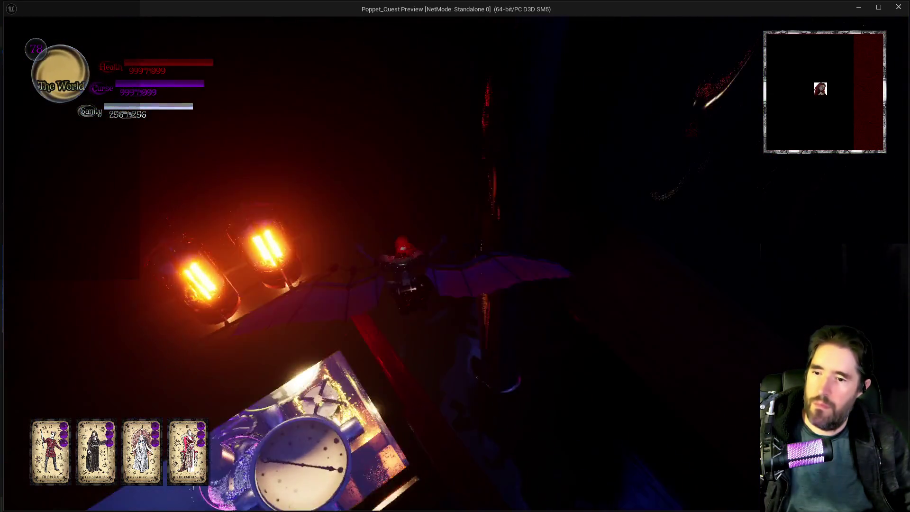
{"action": "key", "text": "w"}
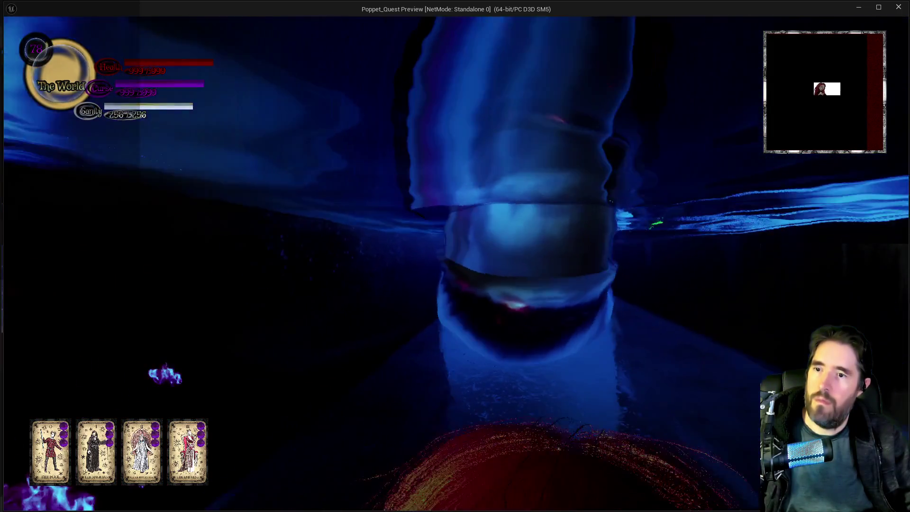
{"action": "key", "text": "w"}
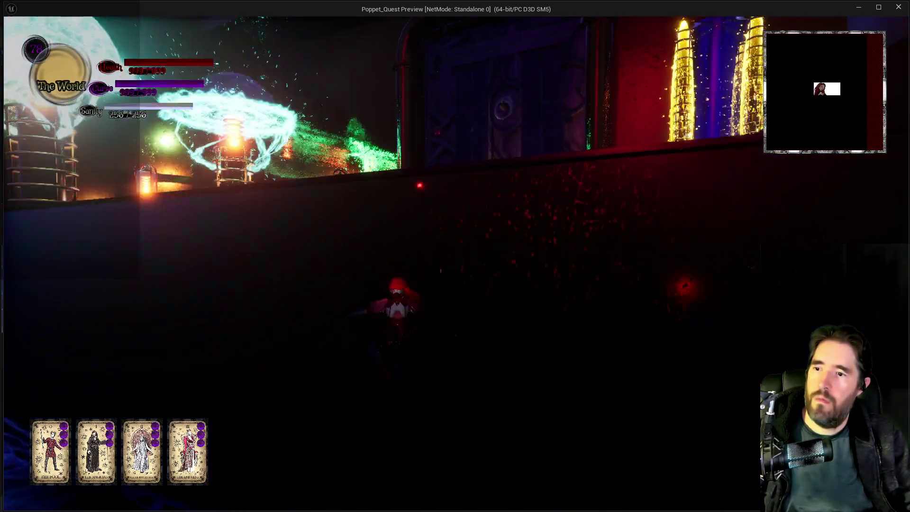
{"action": "key", "text": "e"}
{"action": "key", "text": "w"}
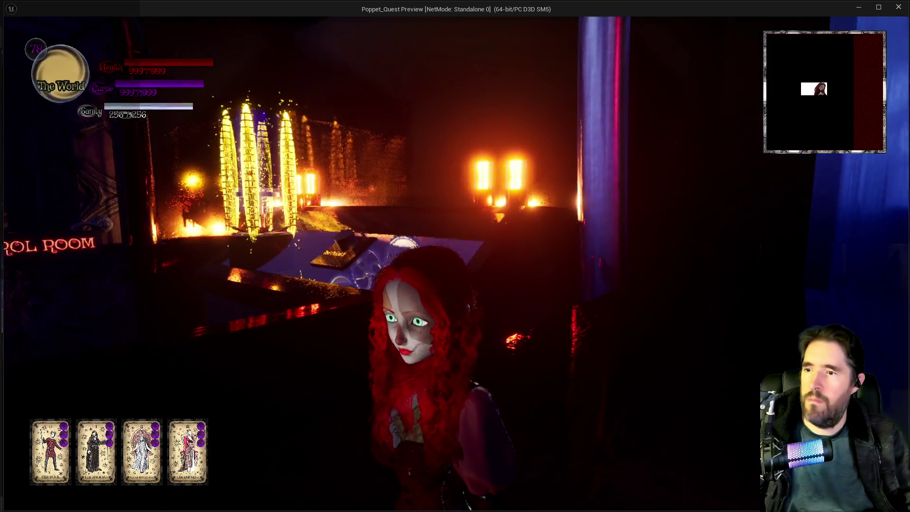
{"action": "key", "text": "alt+Tab"}
{"action": "key", "text": "Escape"}
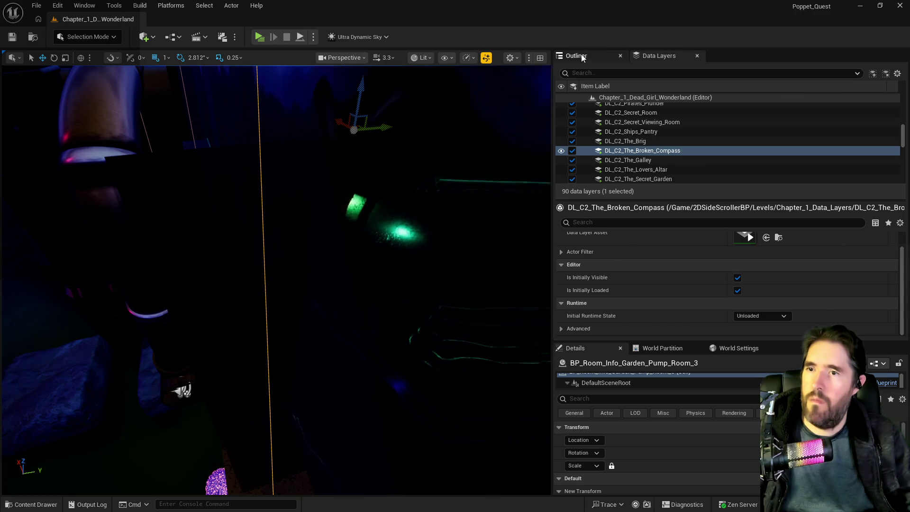
Show the Outliner actor list and scroll down to BP_Room_Info_The_Underworld
{"action": "left_click", "coordinate": [581, 56]}
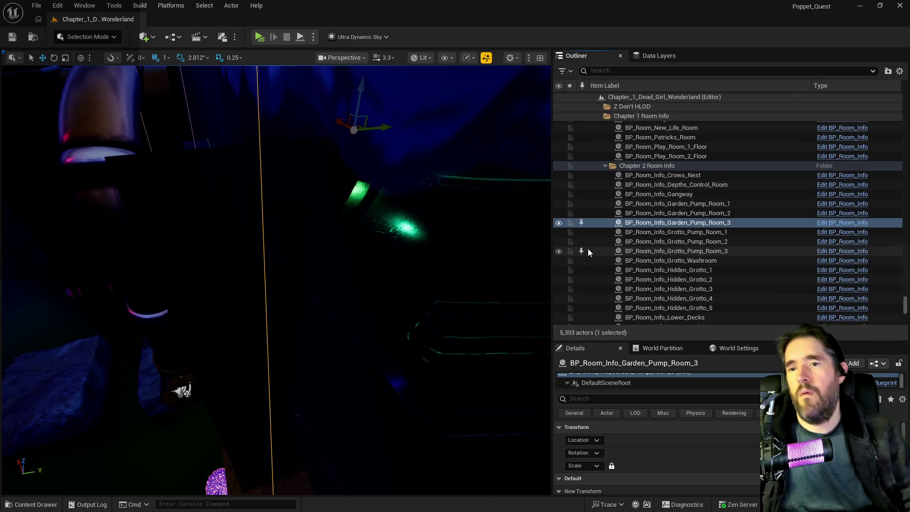
{"action": "scroll", "coordinate": [703, 251], "scroll_direction": "down", "scroll_amount": 4}
{"action": "scroll", "coordinate": [703, 252], "scroll_direction": "down", "scroll_amount": 1}
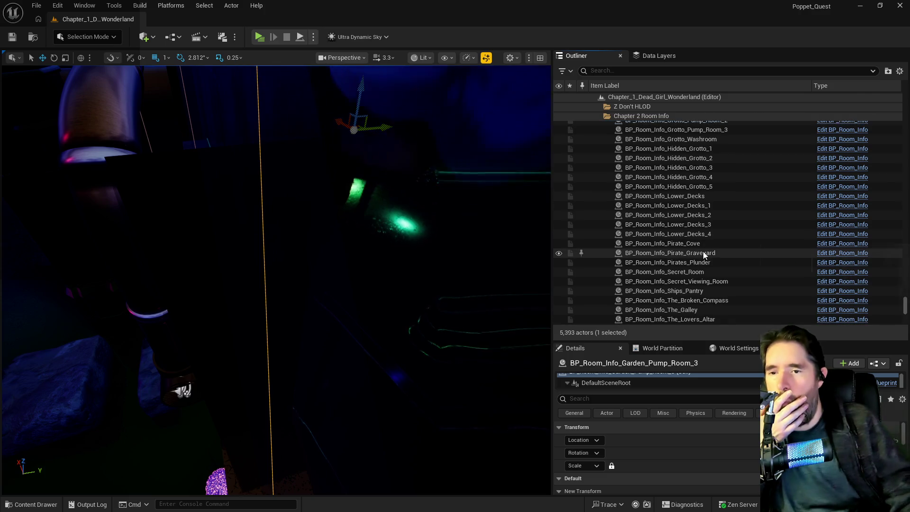
{"action": "scroll", "coordinate": [703, 252], "scroll_direction": "down", "scroll_amount": 2}
{"action": "scroll", "coordinate": [703, 218], "scroll_direction": "down", "scroll_amount": 3}
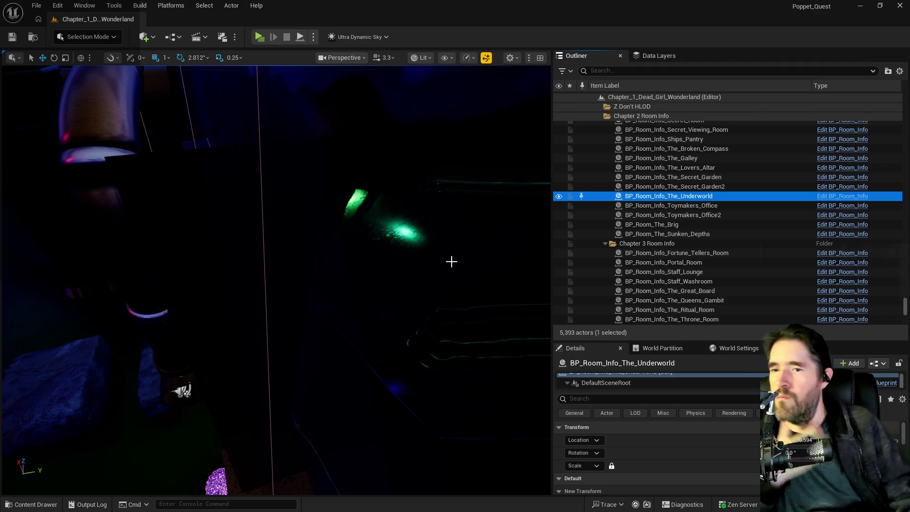
Fly the viewport past the rocks, pink mushrooms and blue-lit tank onto the dark walkway
{"action": "right_click", "coordinate": [450, 262]}
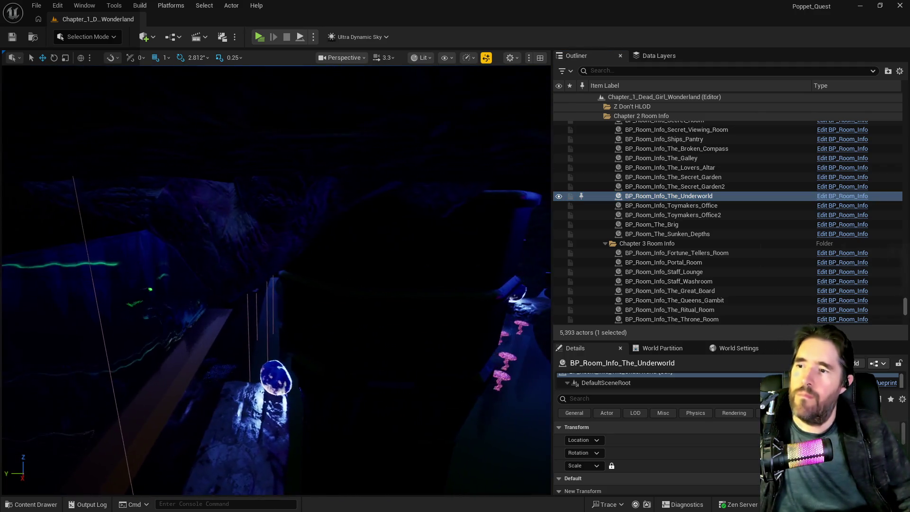
{"action": "key", "text": "w"}
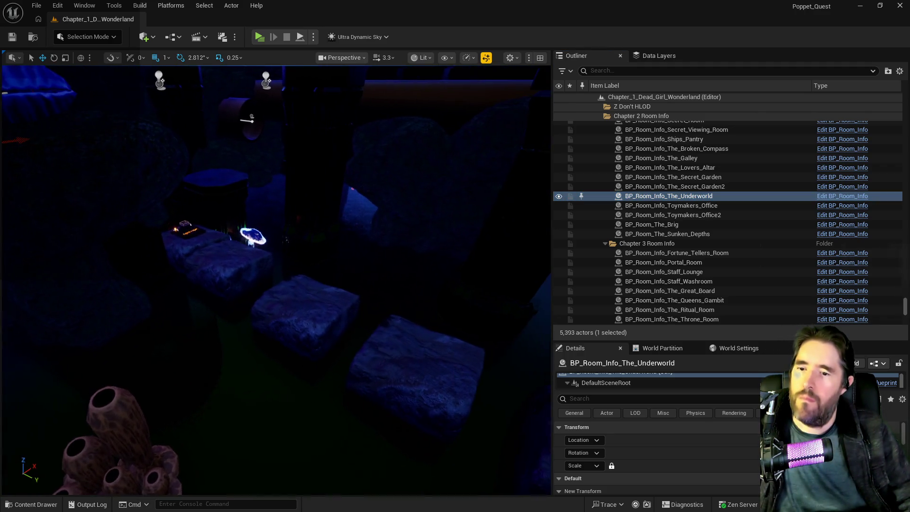
{"action": "key", "text": "w"}
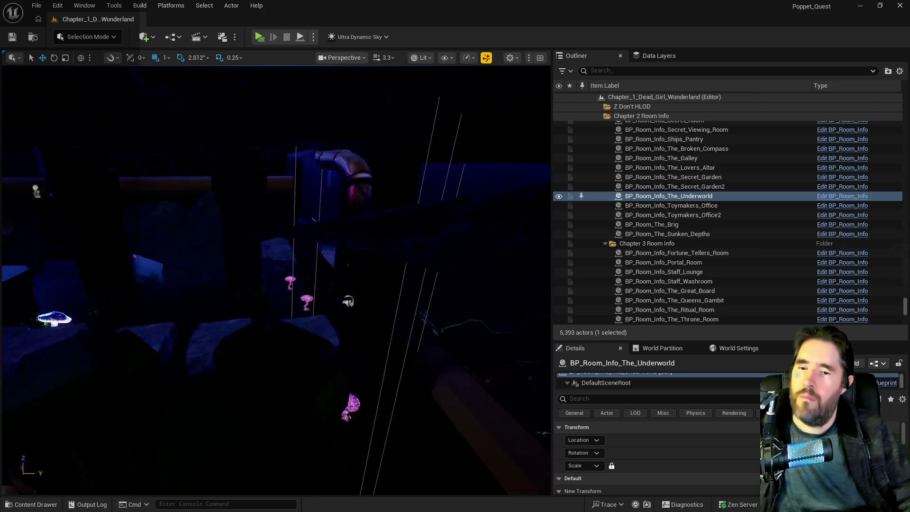
{"action": "scroll", "coordinate": [734, 458], "scroll_direction": "down", "scroll_amount": 3}
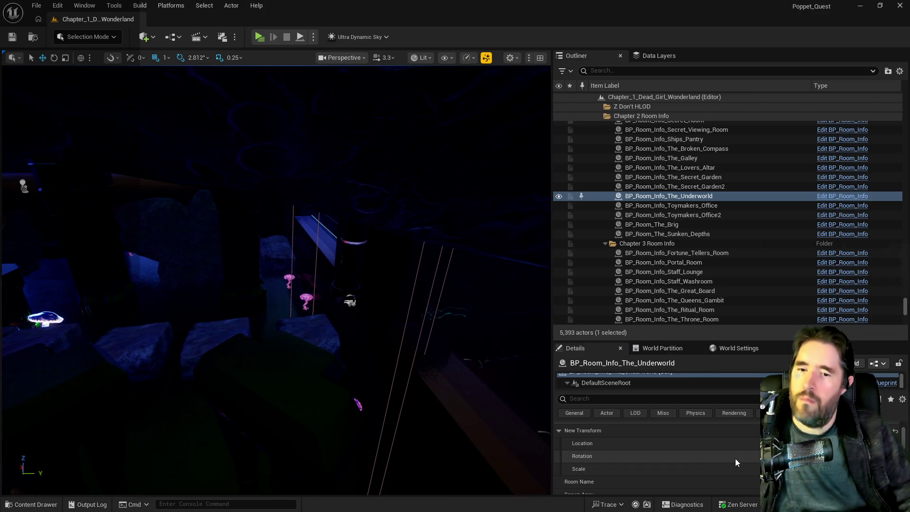
{"action": "key", "text": "w"}
{"action": "key", "text": "w"}
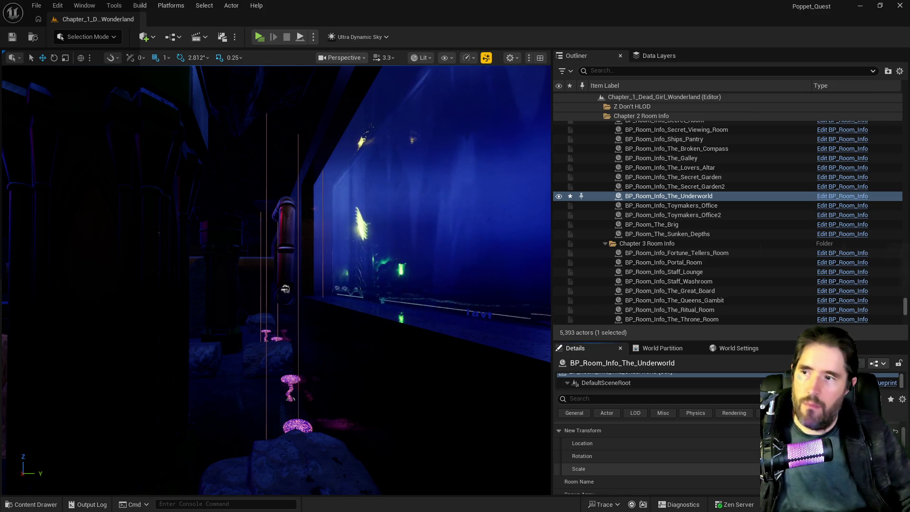
{"action": "key", "text": "w"}
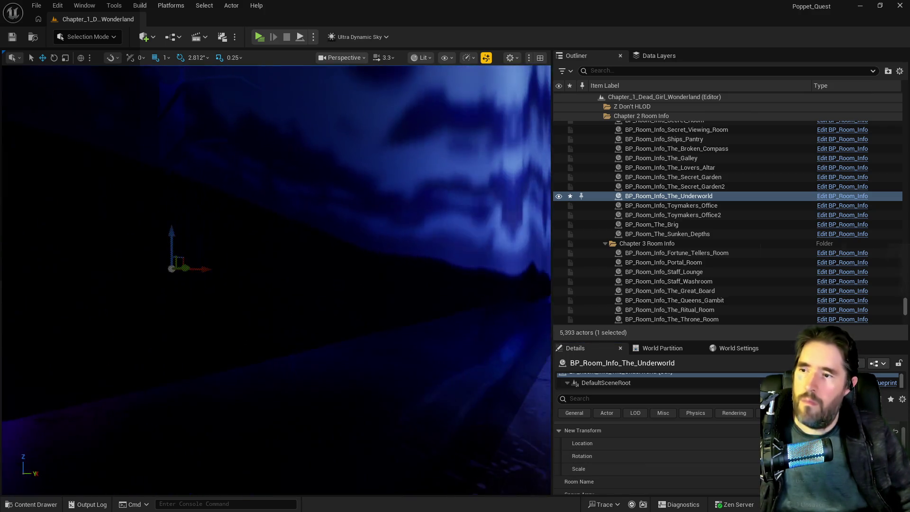
{"action": "key", "text": "w"}
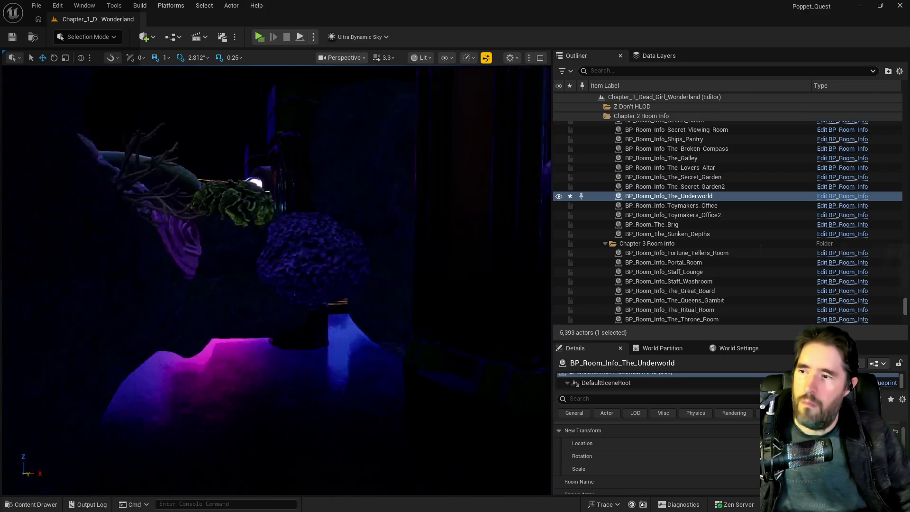
{"action": "key", "text": "w"}
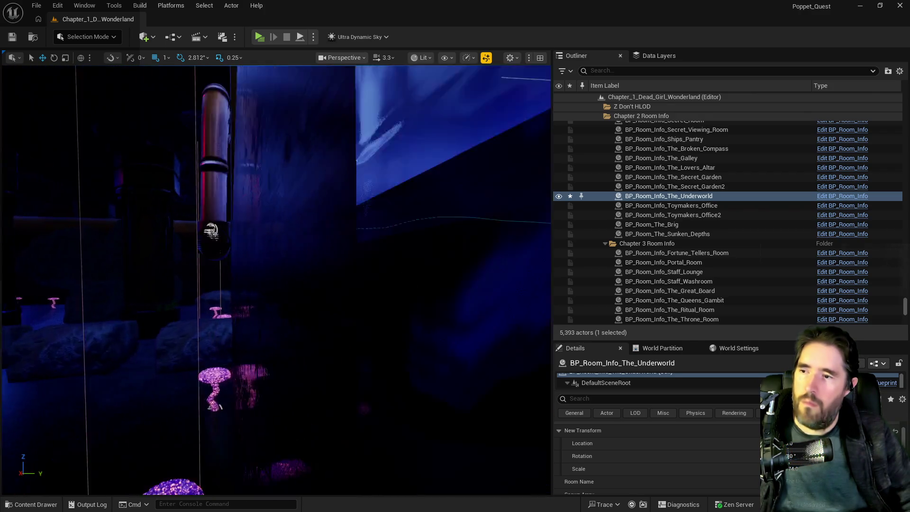
{"action": "key", "text": "w"}
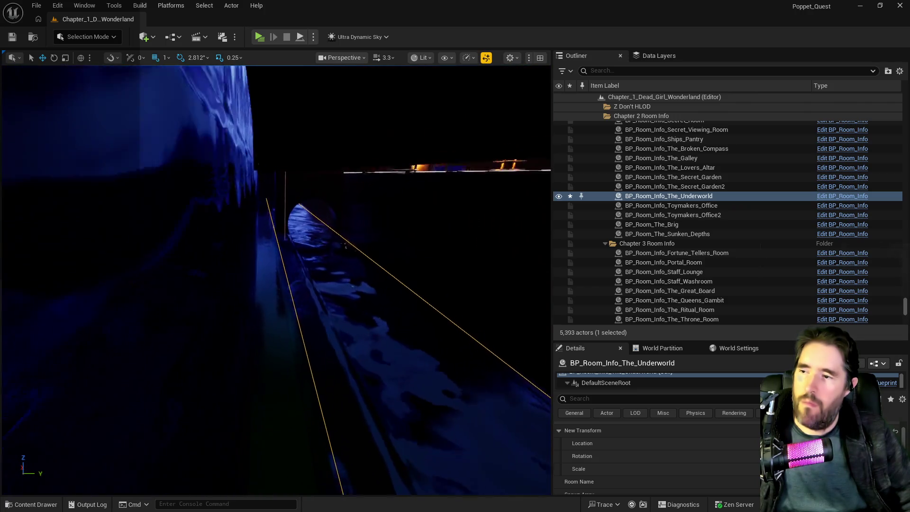
{"action": "key", "text": "w"}
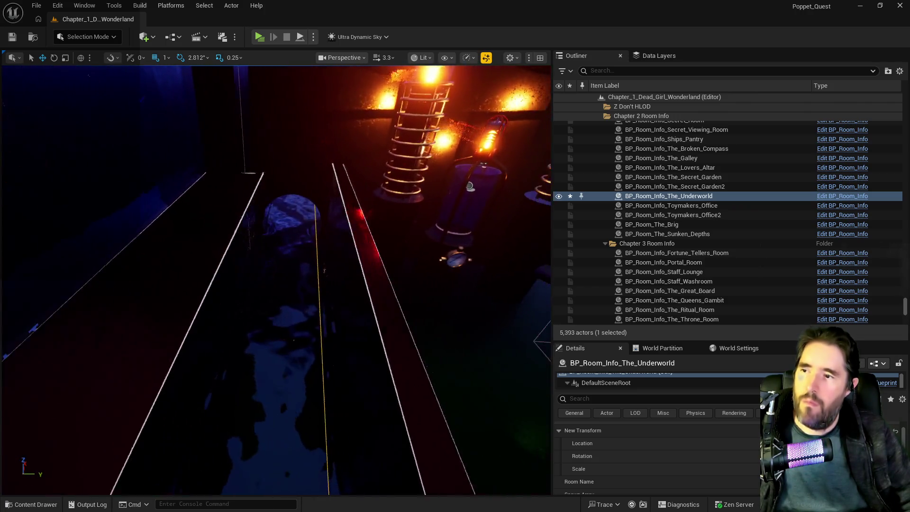
Back the camera along the blue walkway and swing it into the orange-lit corridor
{"action": "key", "text": "s"}
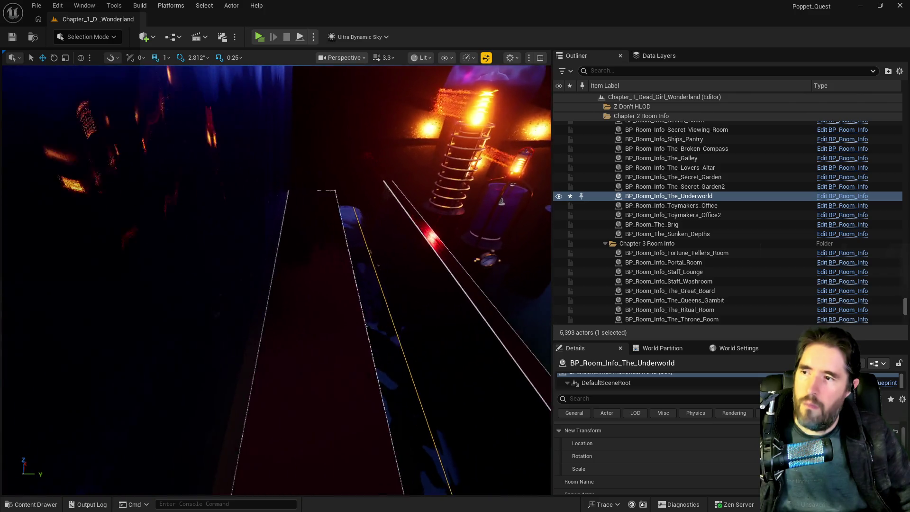
{"action": "key", "text": "s"}
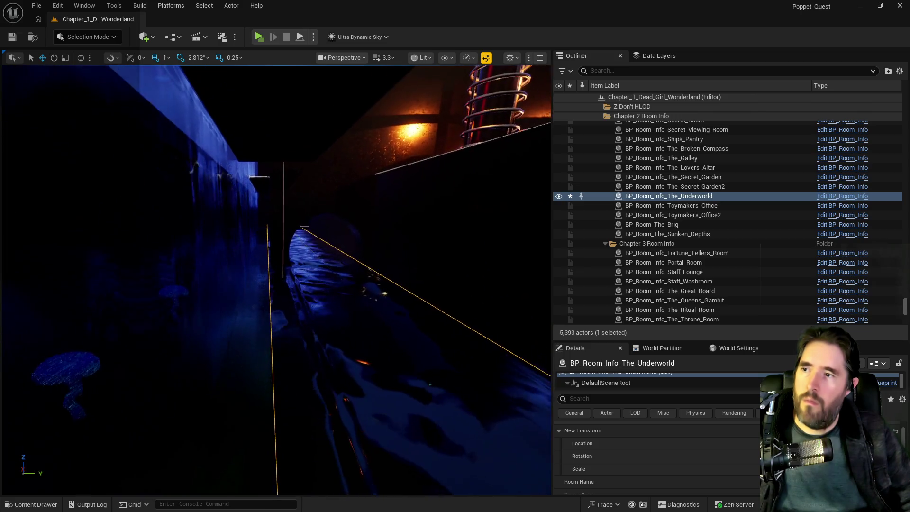
{"action": "key", "text": "s"}
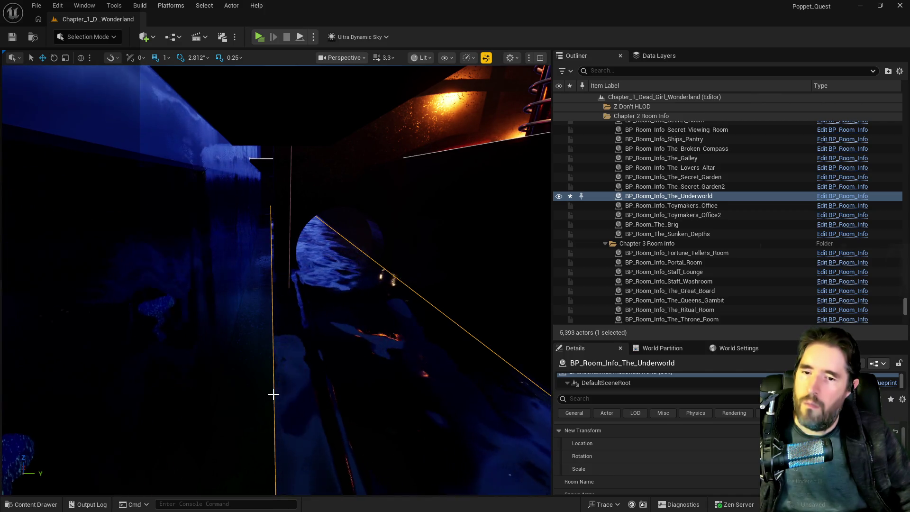
{"action": "key", "text": "f"}
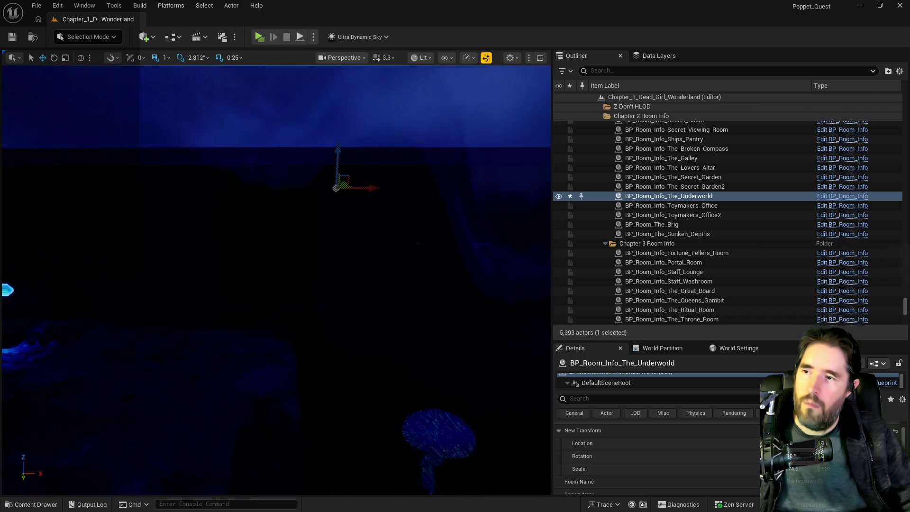
{"action": "mouse_move", "coordinate": [274, 378]}
{"action": "left_mouse_down"}
{"action": "mouse_move", "coordinate": [204, 363]}
{"action": "mouse_move", "coordinate": [196, 341]}
{"action": "left_mouse_up"}
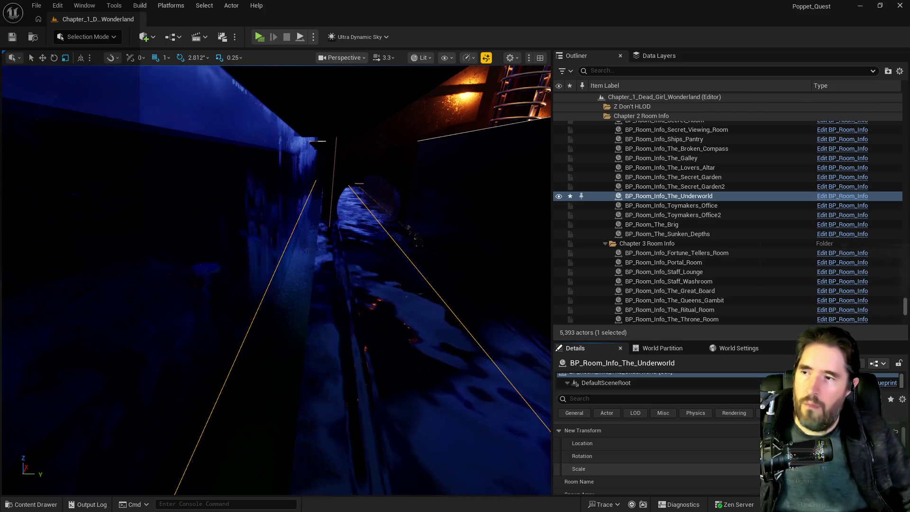
{"action": "left_click_drag", "start_coordinate": [197, 341], "coordinate": [184, 317]}
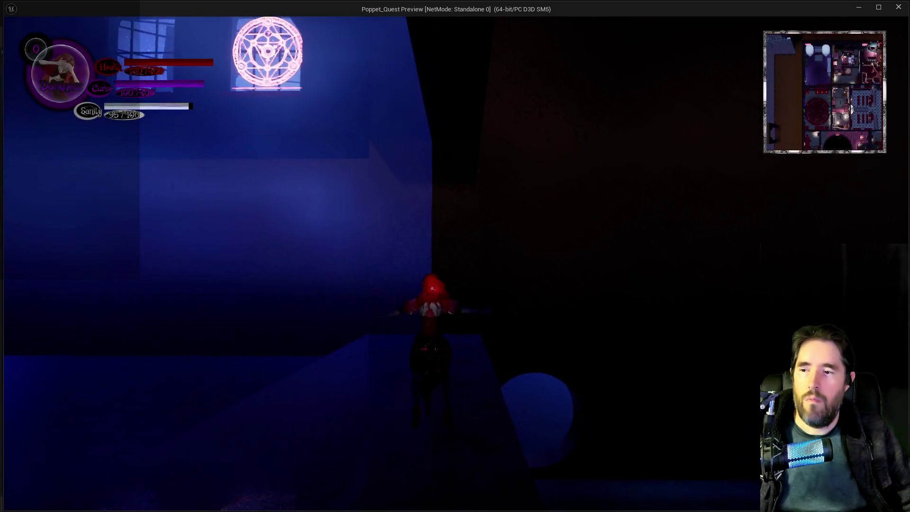
Walk the character along the Underworld ledges into the windowed blue-walled room, then return to the editor
{"action": "key", "text": "w"}
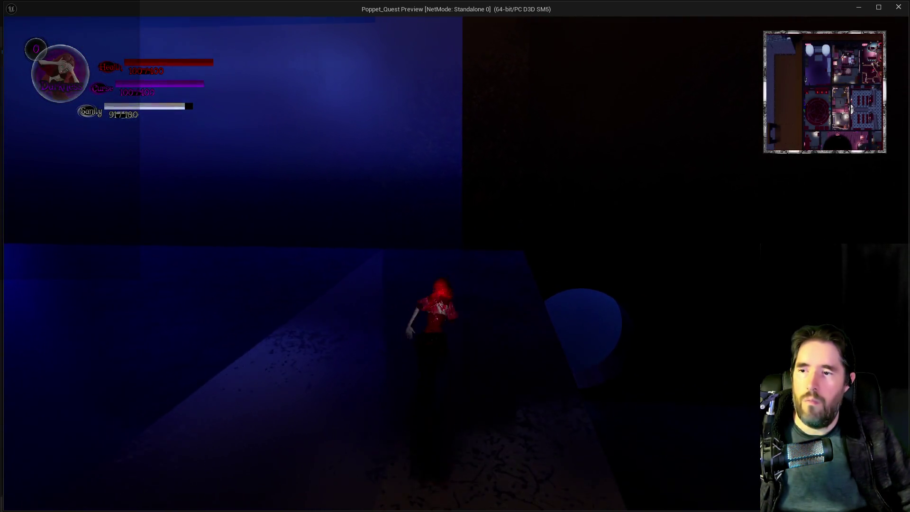
{"action": "key", "text": "w"}
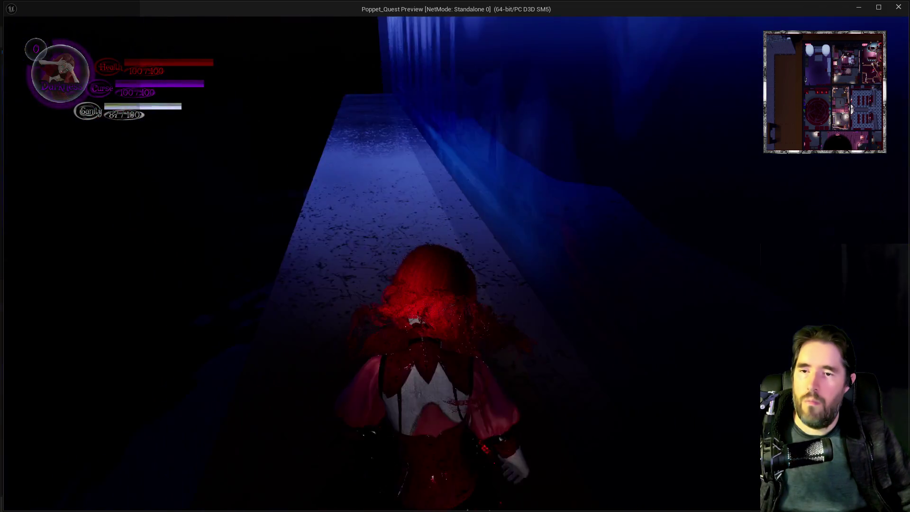
{"action": "key", "text": "w"}
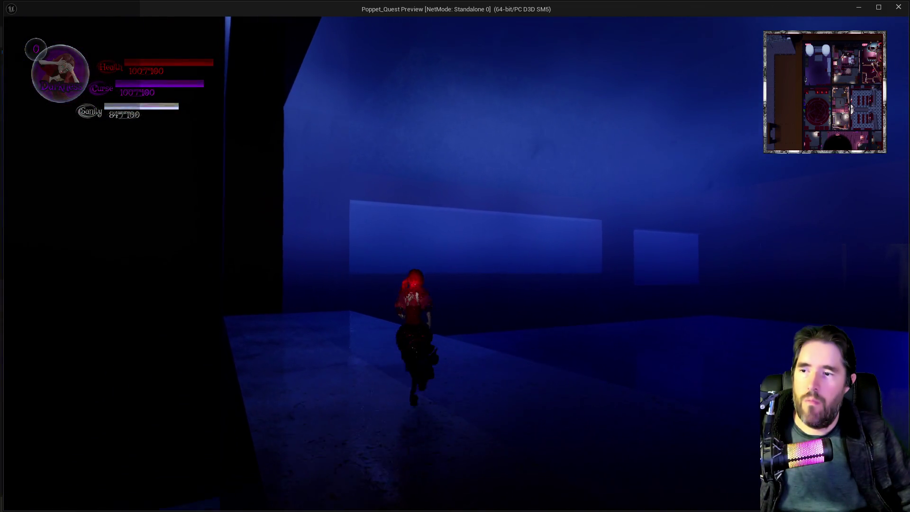
{"action": "key", "text": "w"}
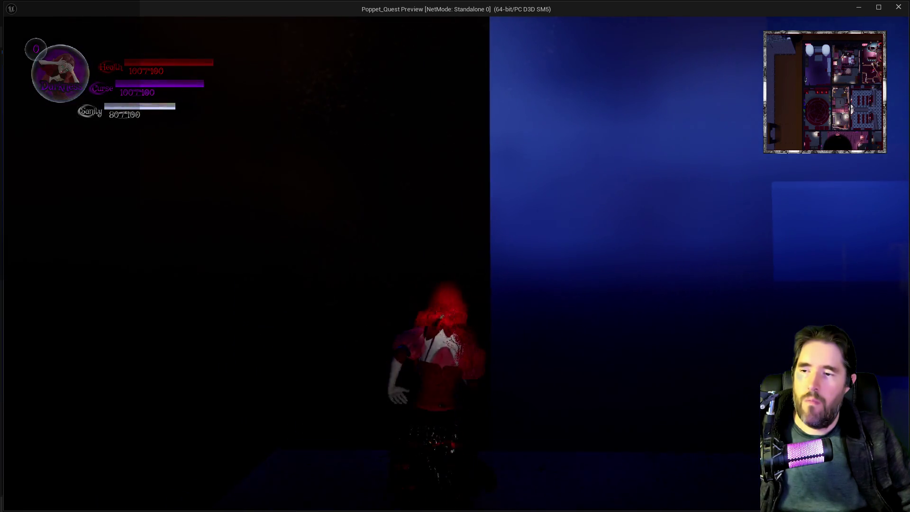
{"action": "key", "text": "w"}
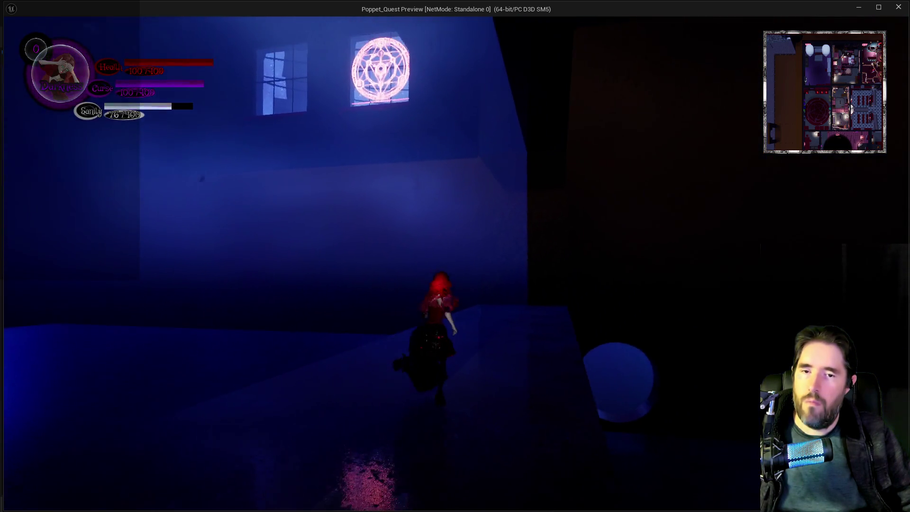
{"action": "key", "text": "w"}
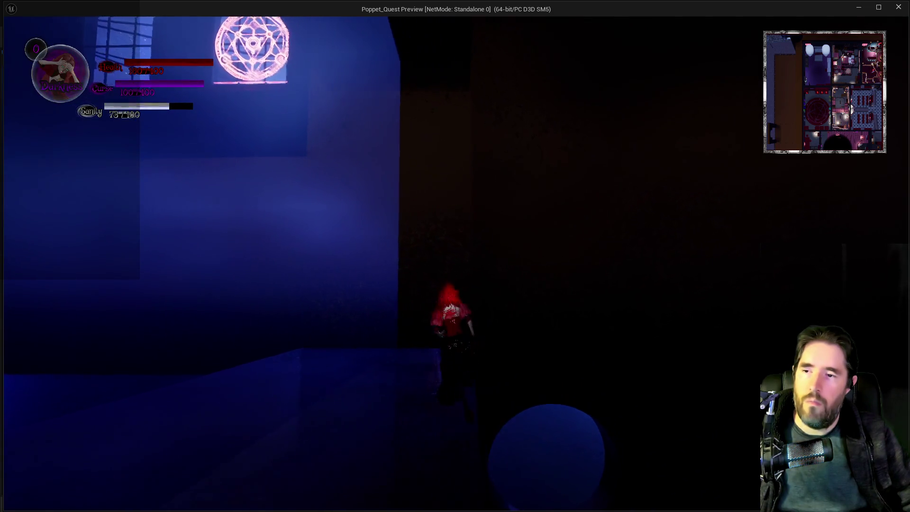
{"action": "key", "text": "w"}
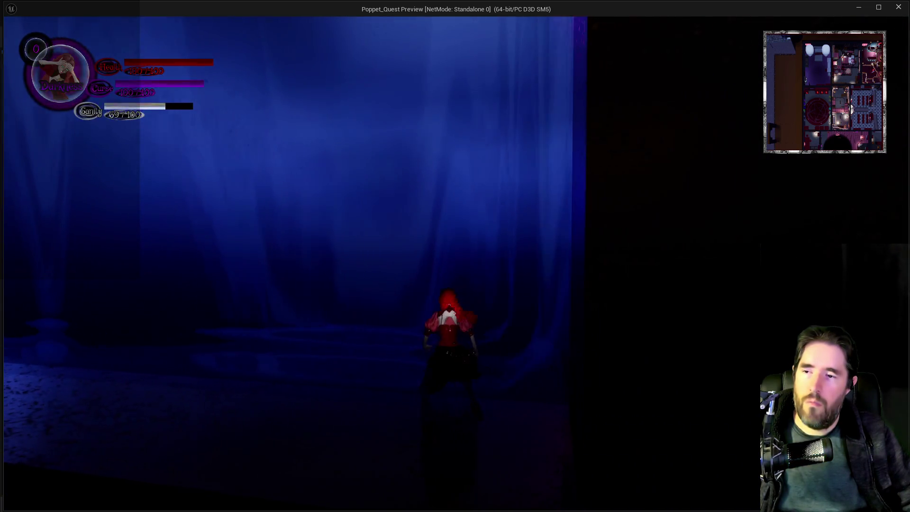
{"action": "key", "text": "w"}
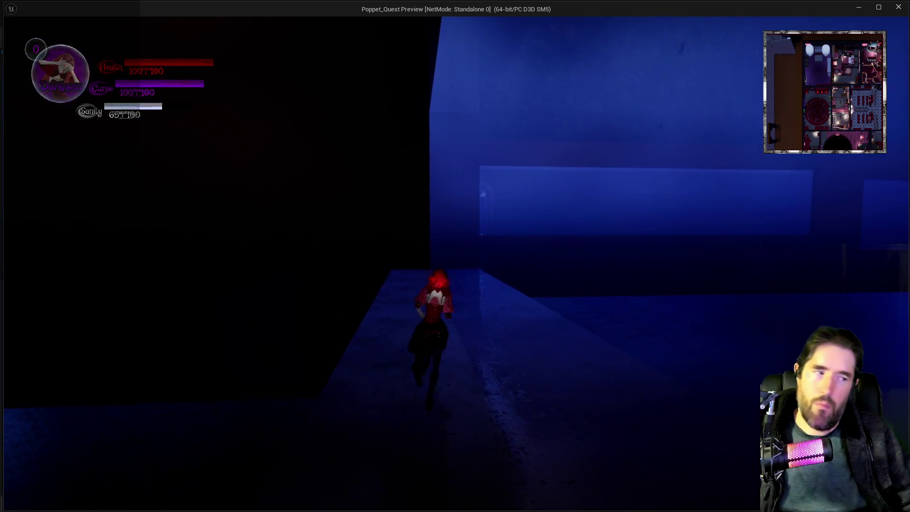
{"action": "key", "text": "alt+Tab"}
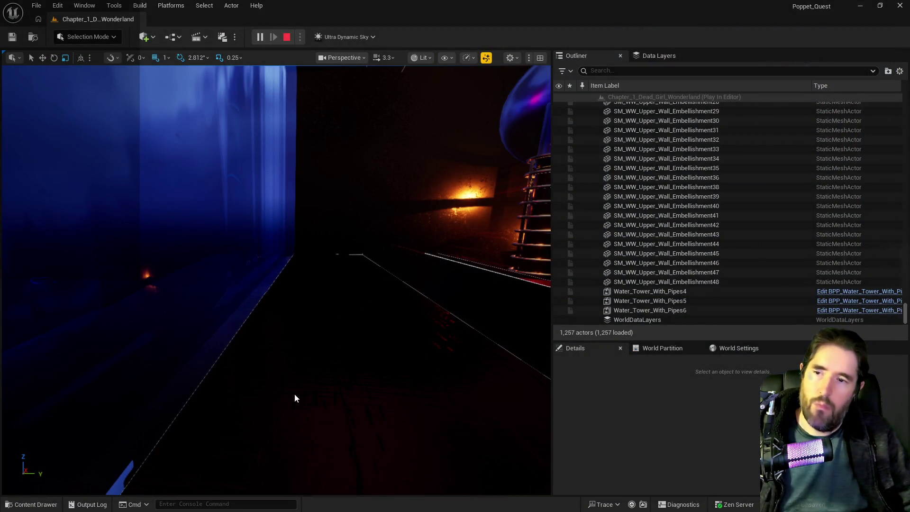
Stop play, select DL_C2_The_Broken_Compass in Data Layers, and bring up the PQ To Do List
{"action": "key", "text": "Escape"}
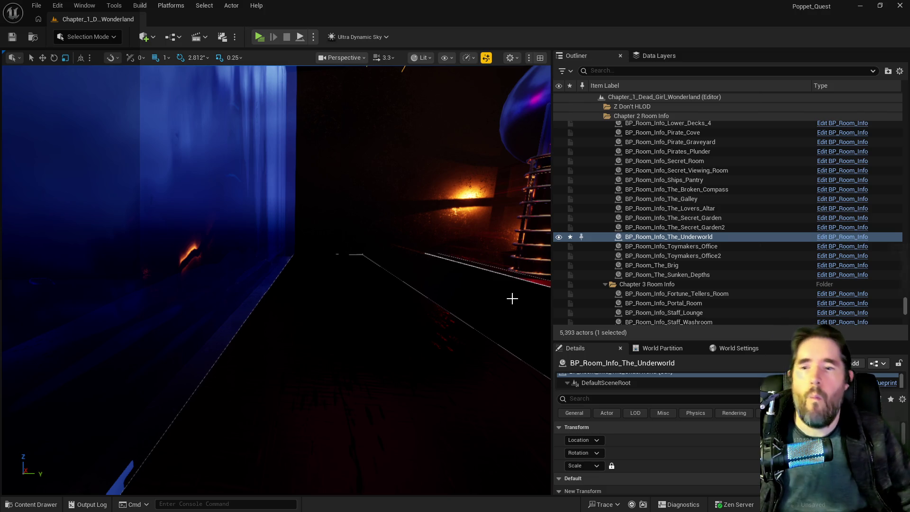
{"action": "left_click", "coordinate": [656, 55]}
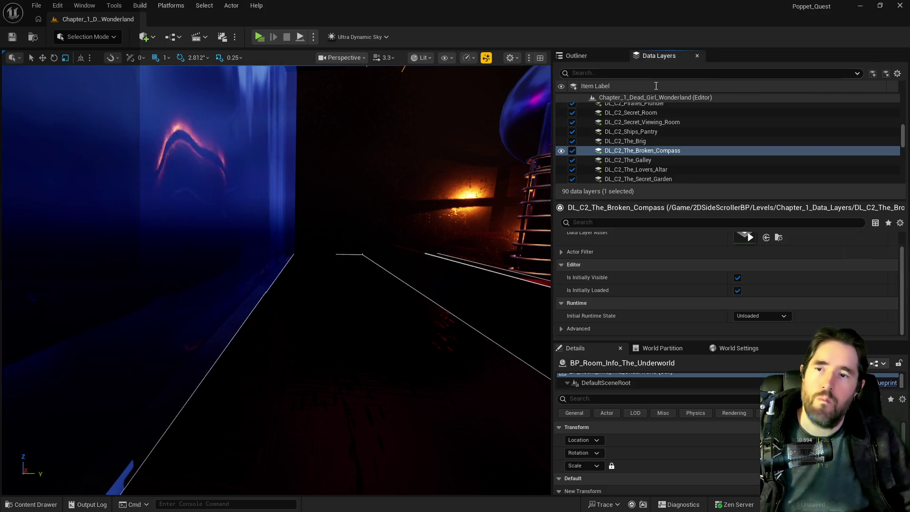
{"action": "left_click", "coordinate": [642, 150]}
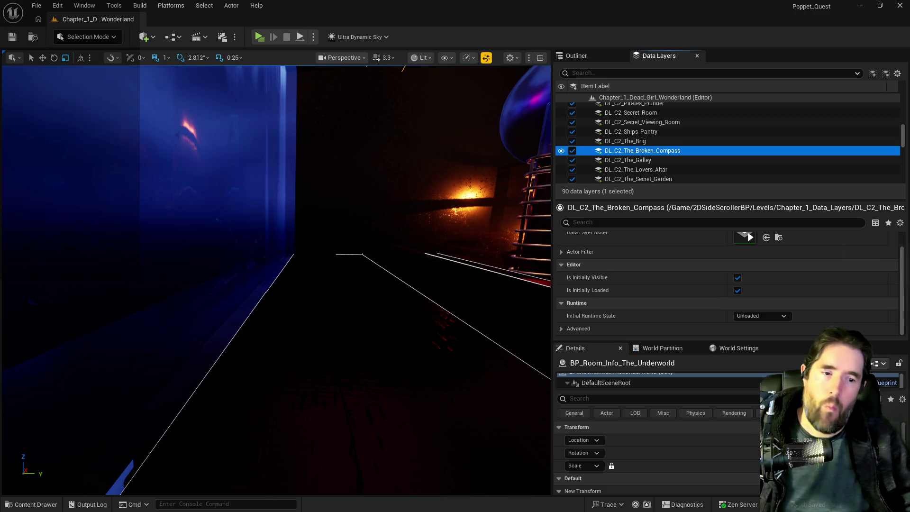
{"action": "key", "text": "alt+Tab"}
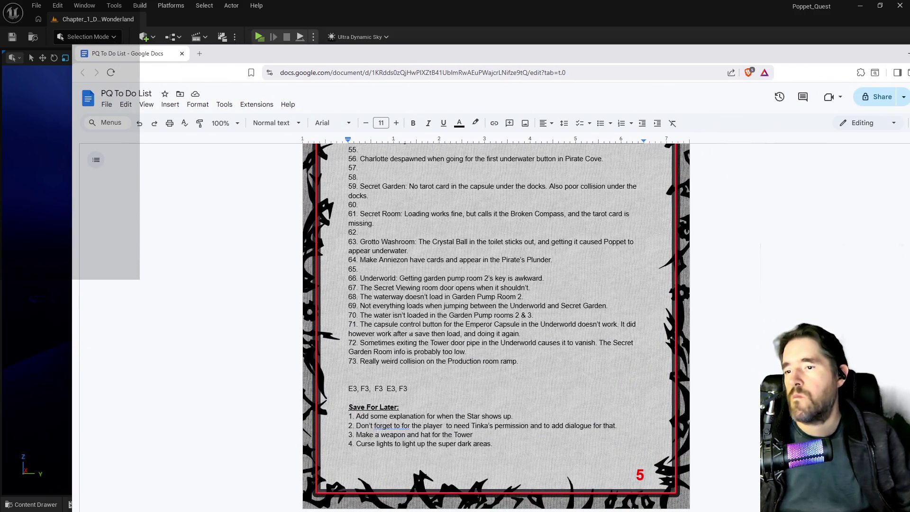
Delete the Garden Pump Room 2 waterway item (68) and the pump-rooms water item (70)
{"action": "left_click_drag", "start_coordinate": [490, 287], "coordinate": [381, 288]}
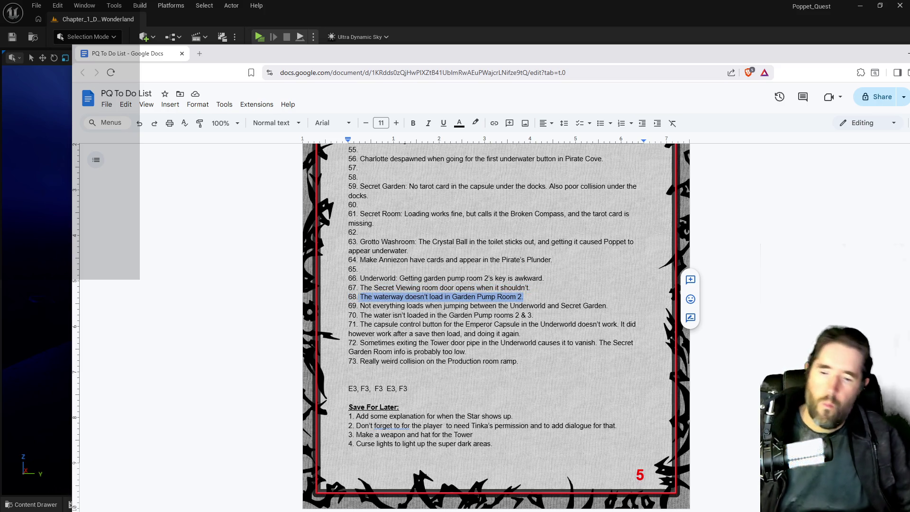
{"action": "key", "text": "BackSpace"}
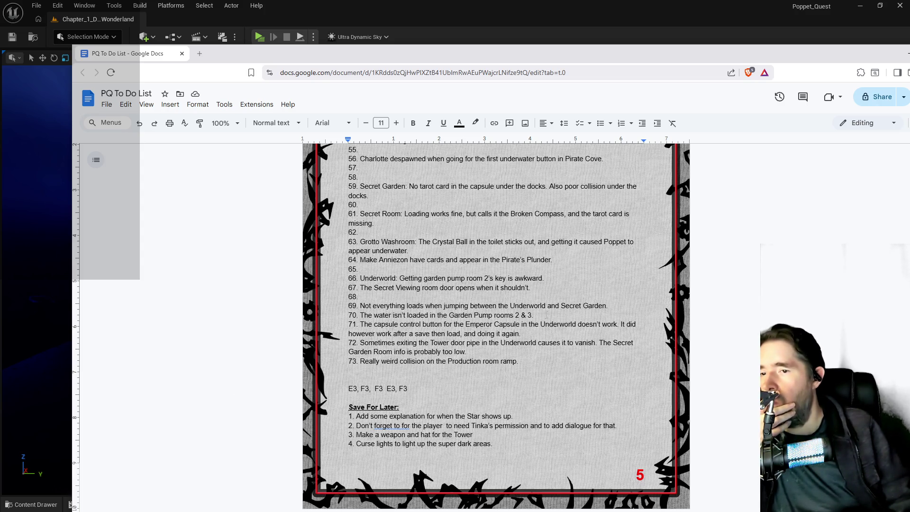
{"action": "mouse_move", "coordinate": [418, 315]}
{"action": "left_mouse_down"}
{"action": "mouse_move", "coordinate": [374, 306]}
{"action": "mouse_move", "coordinate": [360, 315]}
{"action": "left_mouse_up"}
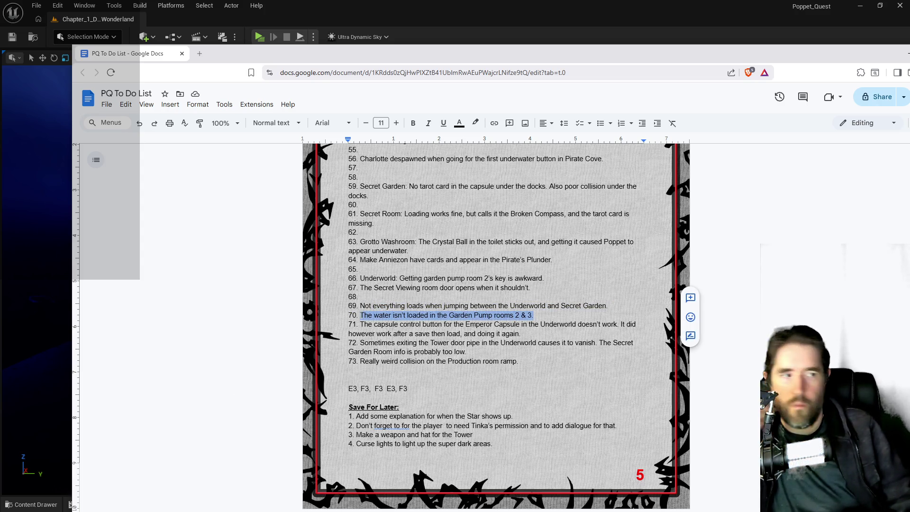
{"action": "key", "text": "BackSpace"}
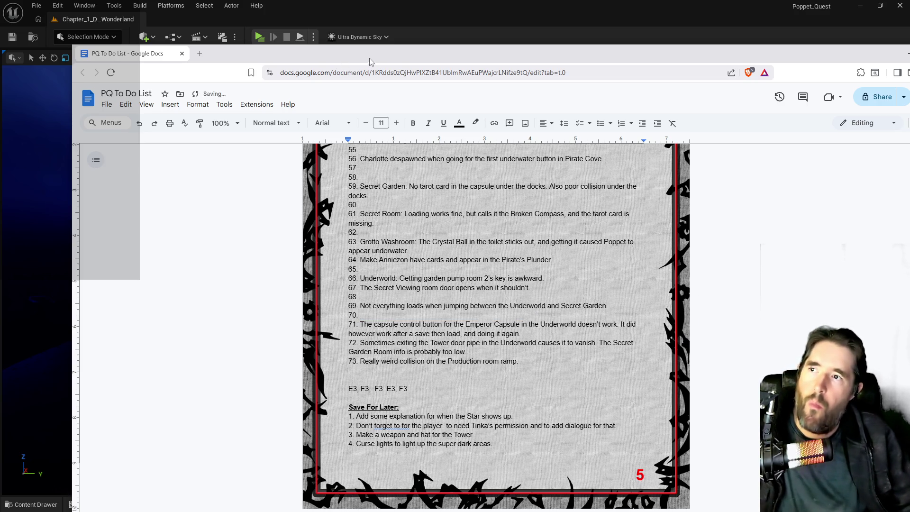
{"action": "left_click_drag", "start_coordinate": [369, 58], "coordinate": [909, 59]}
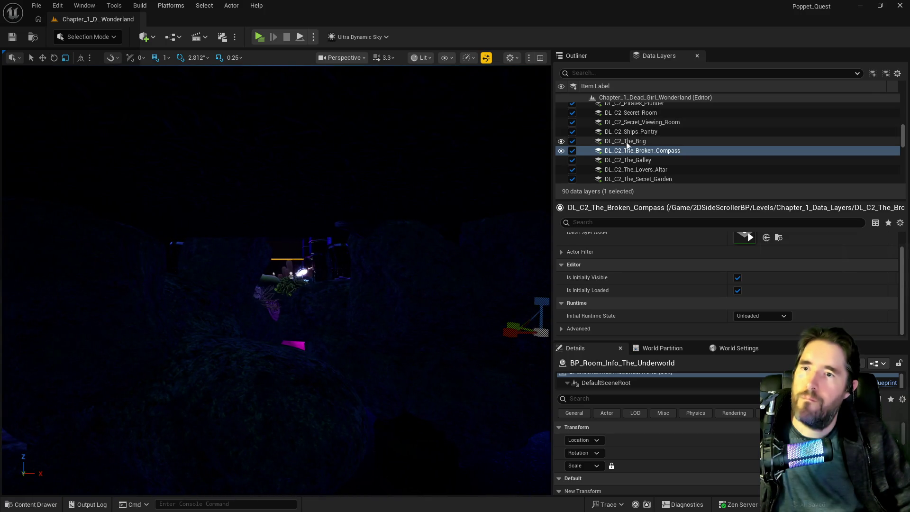
Select all actors in the DL_C2_The_Underworld data layer
{"action": "scroll", "coordinate": [647, 164], "scroll_direction": "down", "scroll_amount": 3}
{"action": "left_click", "coordinate": [641, 153]}
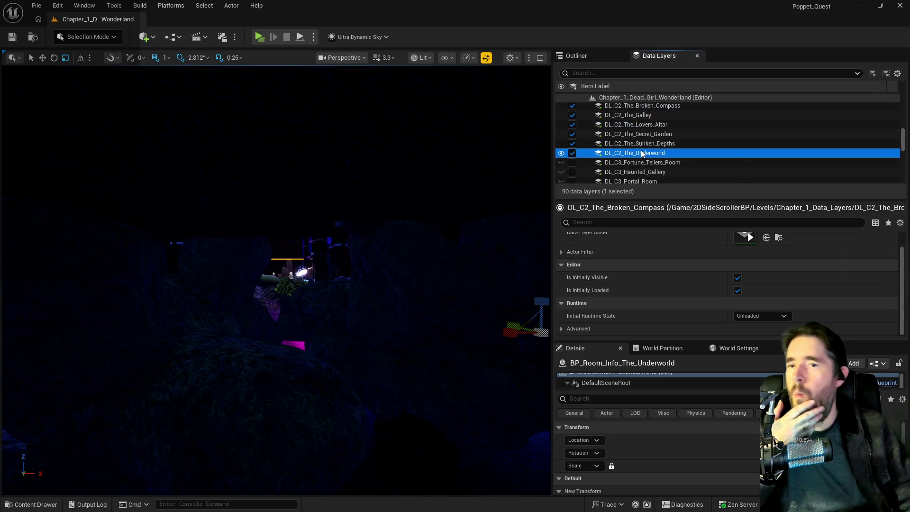
{"action": "right_click", "coordinate": [642, 152]}
{"action": "mouse_move", "coordinate": [697, 211]}
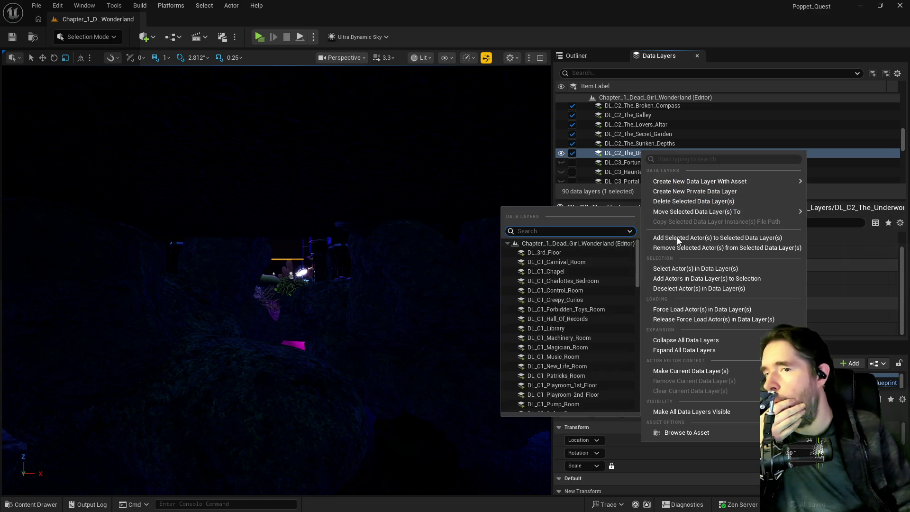
{"action": "left_click", "coordinate": [682, 268]}
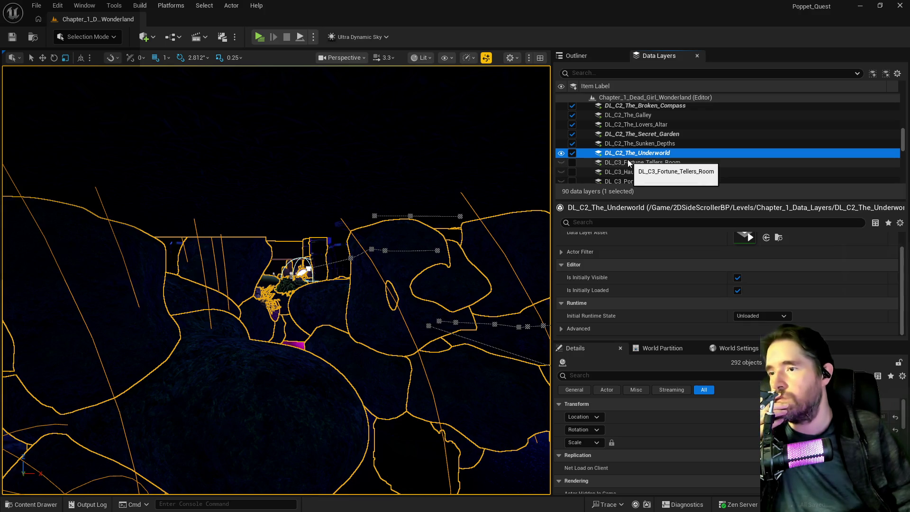
Add the selected Underworld actors to the DL_C2_Garden_Pump_Room_2 and DL_C2_Garden_Pump_Room_3 layers
{"action": "scroll", "coordinate": [630, 156], "scroll_direction": "up", "scroll_amount": 2}
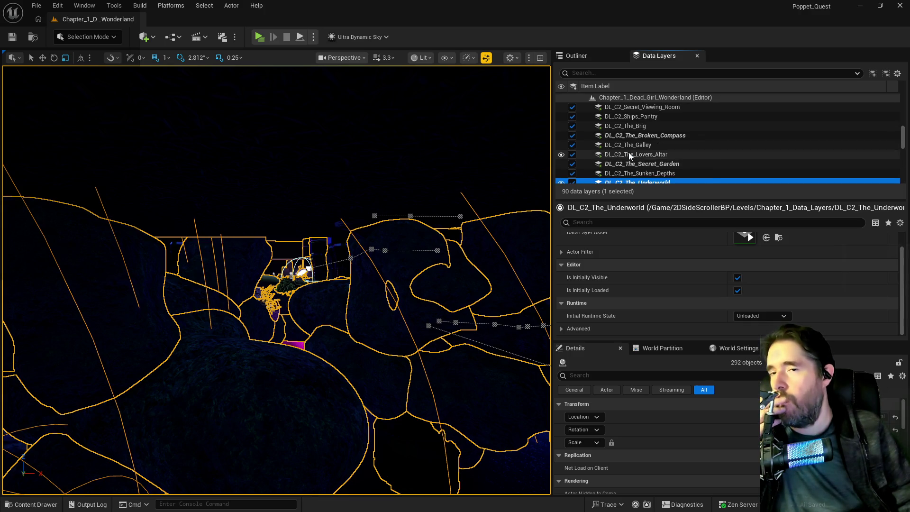
{"action": "scroll", "coordinate": [621, 163], "scroll_direction": "down", "scroll_amount": 3}
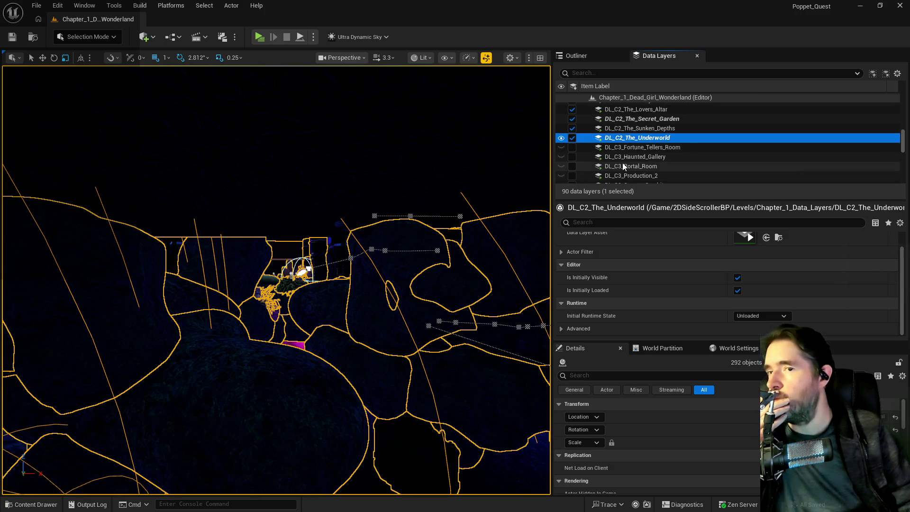
{"action": "scroll", "coordinate": [622, 163], "scroll_direction": "up", "scroll_amount": 8}
{"action": "scroll", "coordinate": [622, 163], "scroll_direction": "up", "scroll_amount": 5}
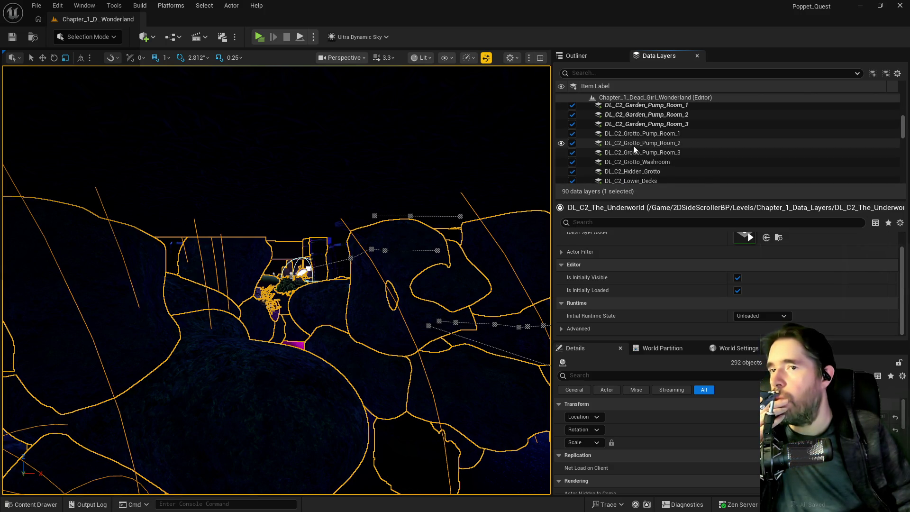
{"action": "left_click", "coordinate": [640, 137]}
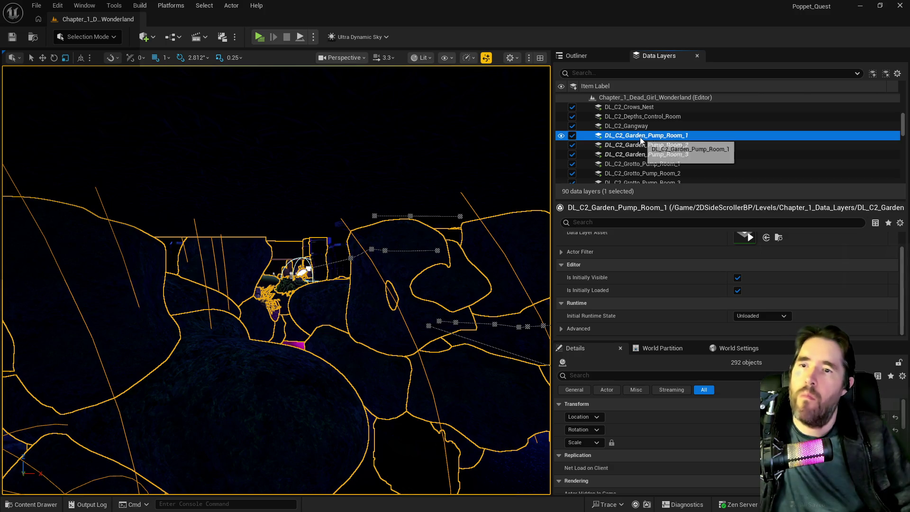
{"action": "left_click", "coordinate": [637, 154], "text": "shift"}
{"action": "right_click", "coordinate": [637, 154]}
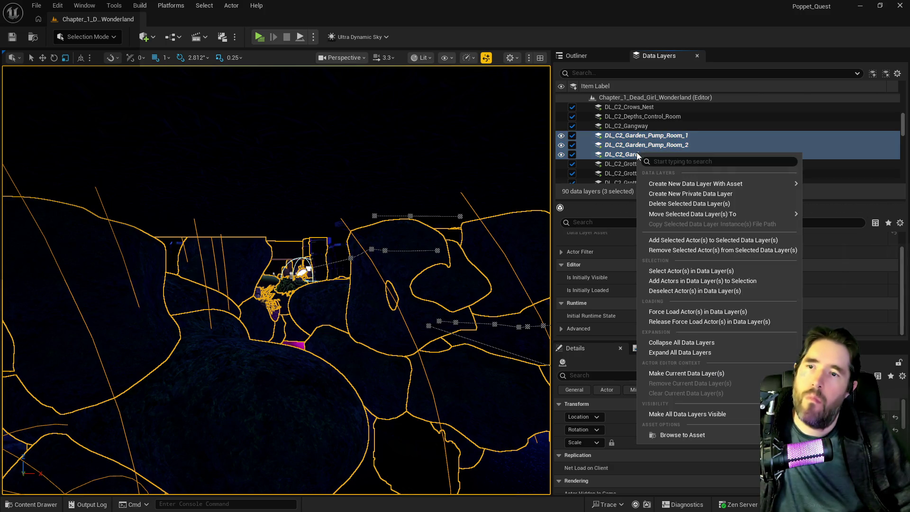
{"action": "left_click", "coordinate": [627, 145]}
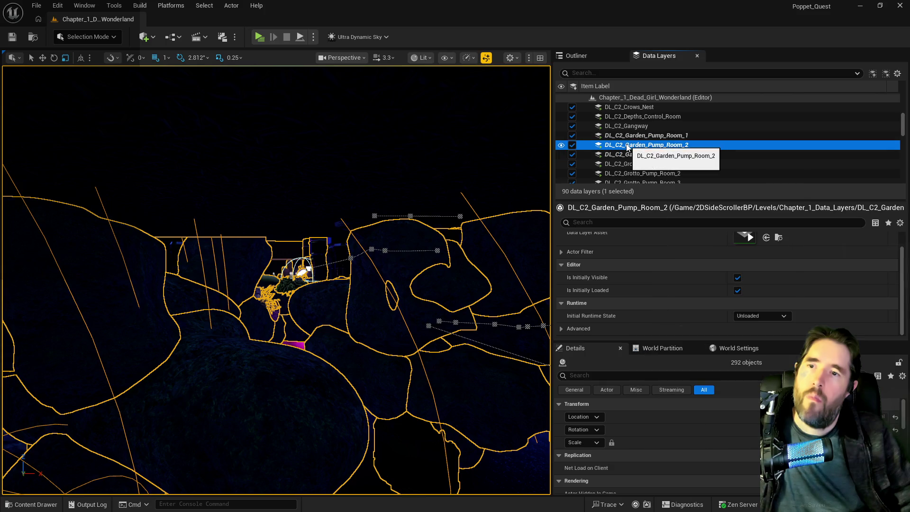
{"action": "left_click", "coordinate": [625, 154], "text": "ctrl"}
{"action": "right_click", "coordinate": [627, 155]}
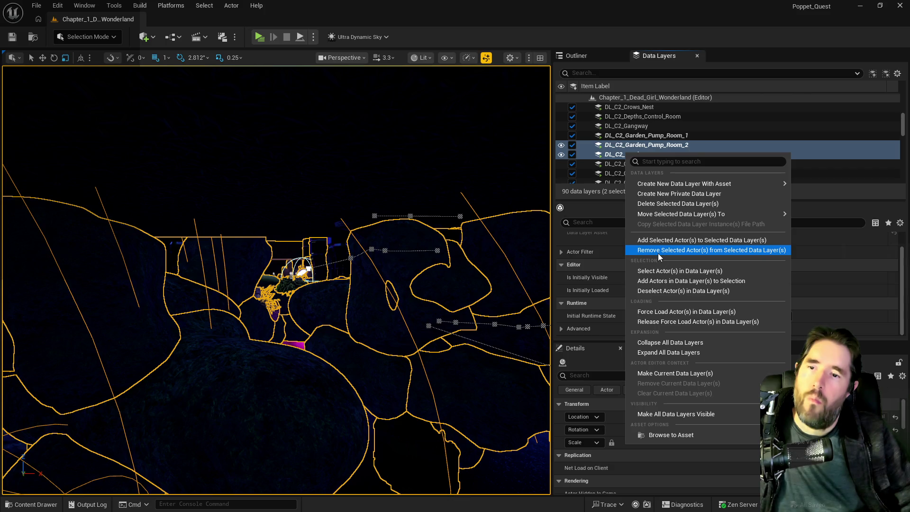
{"action": "left_click", "coordinate": [652, 241]}
{"action": "key", "text": "w"}
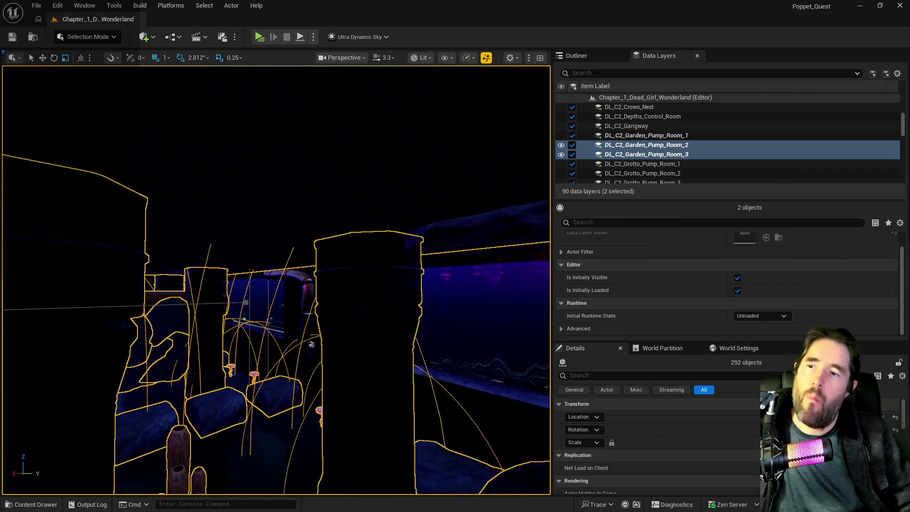
{"action": "key", "text": "a"}
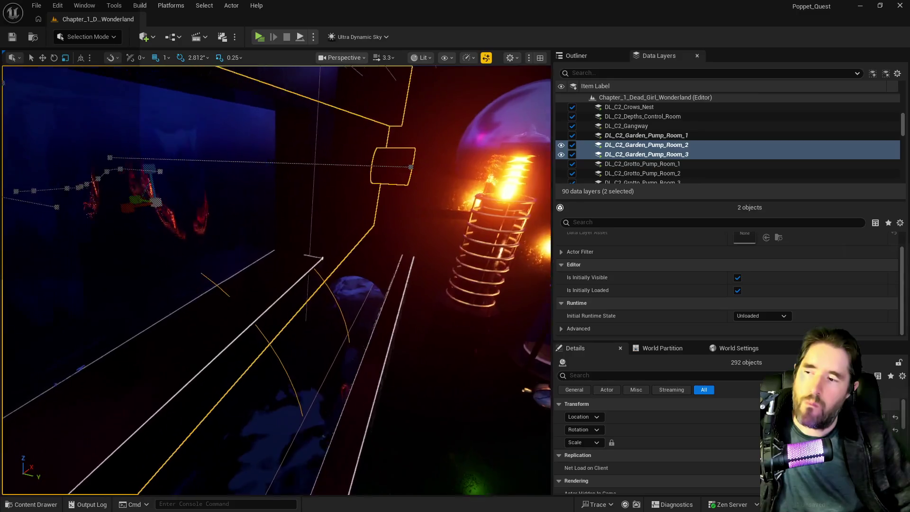
{"action": "key", "text": "d"}
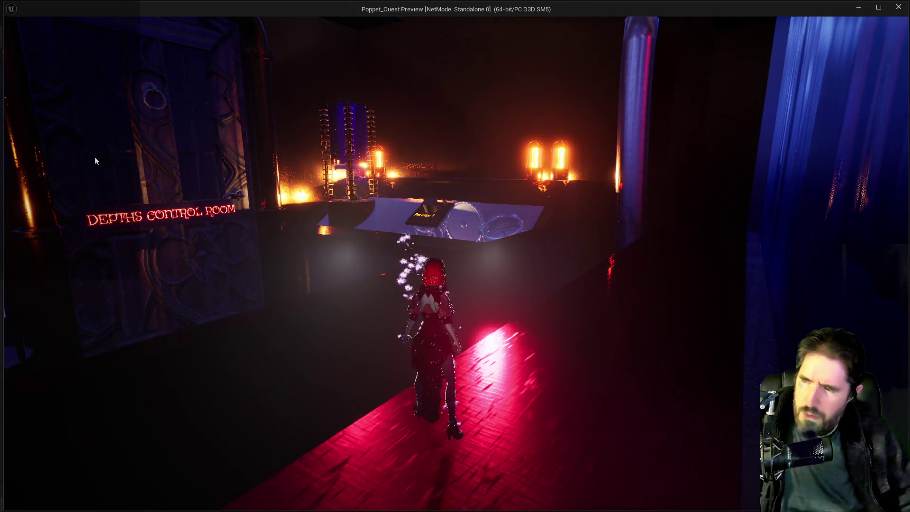
{"action": "left_click", "coordinate": [93, 159]}
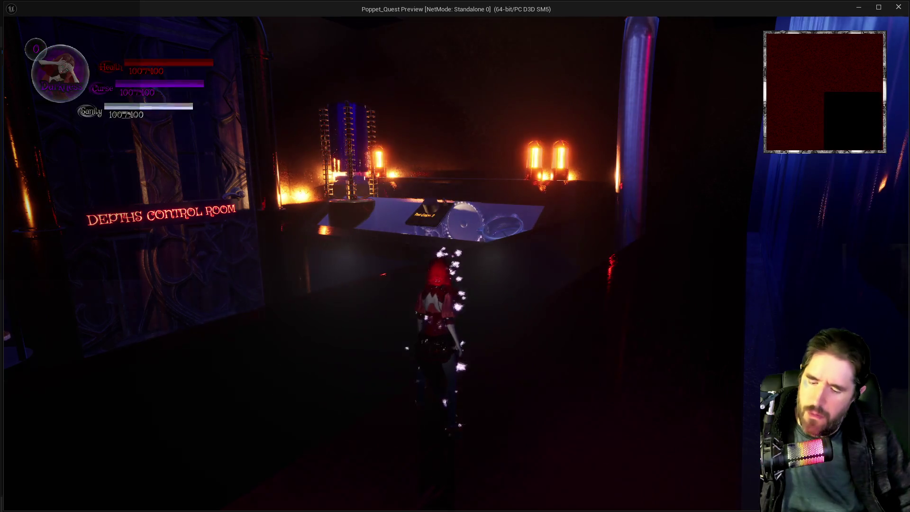
{"action": "key", "text": "m"}
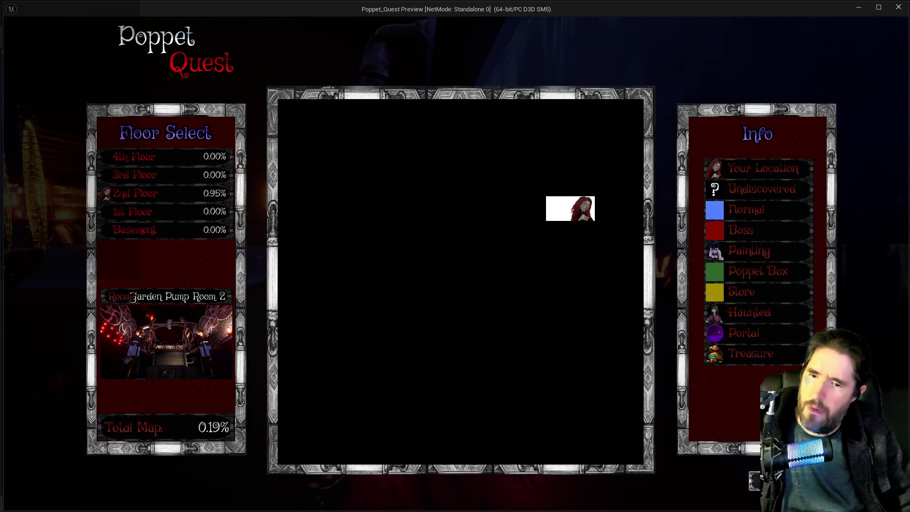
{"action": "key", "text": "m"}
{"action": "key", "text": "alt+Tab"}
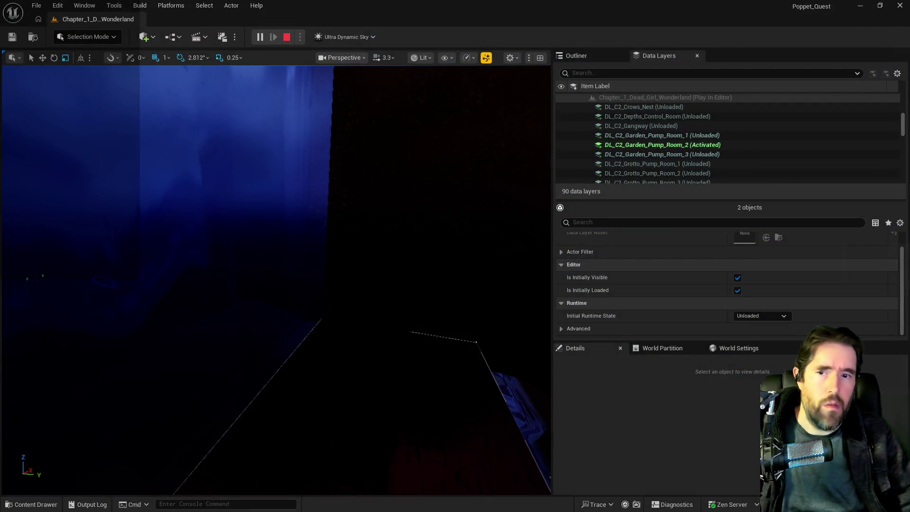
{"action": "key", "text": "Escape"}
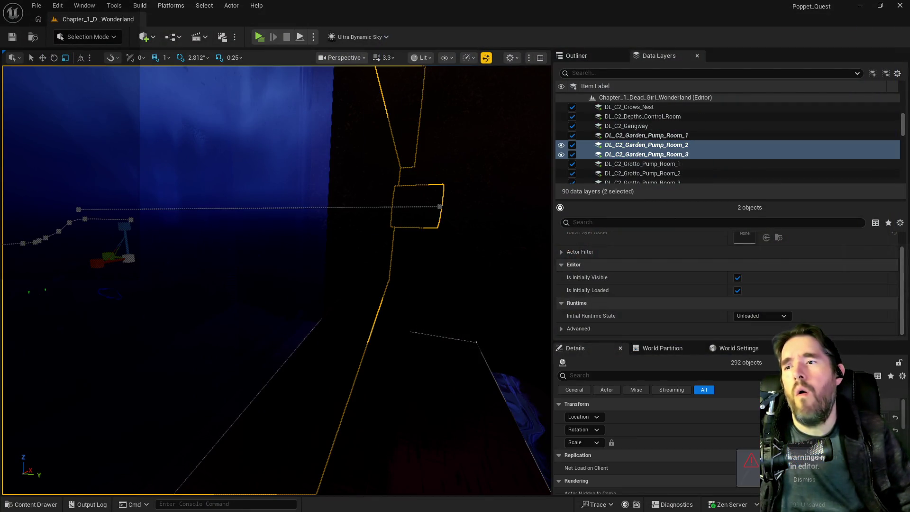
Frame the selected room actors, scroll the to-do list up to item 47, and return to Unreal
{"action": "key", "text": "f"}
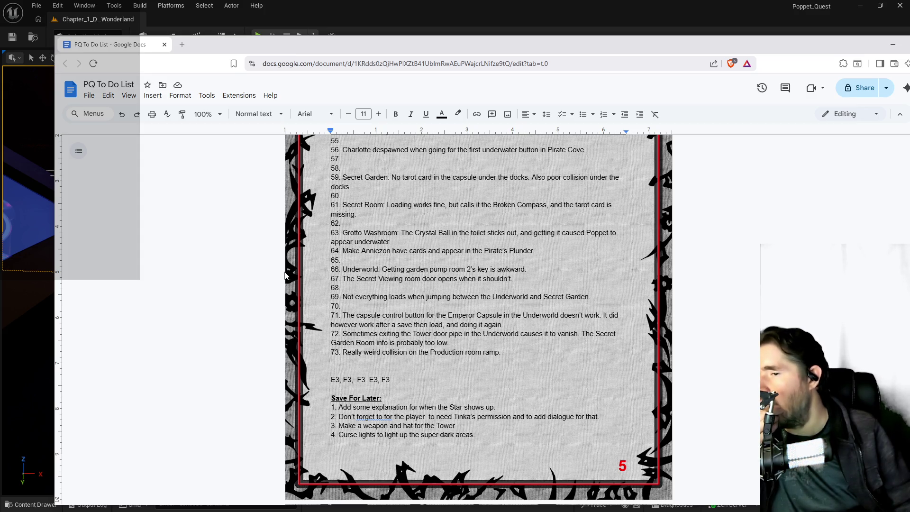
{"action": "scroll", "coordinate": [286, 274], "scroll_direction": "up", "scroll_amount": 3}
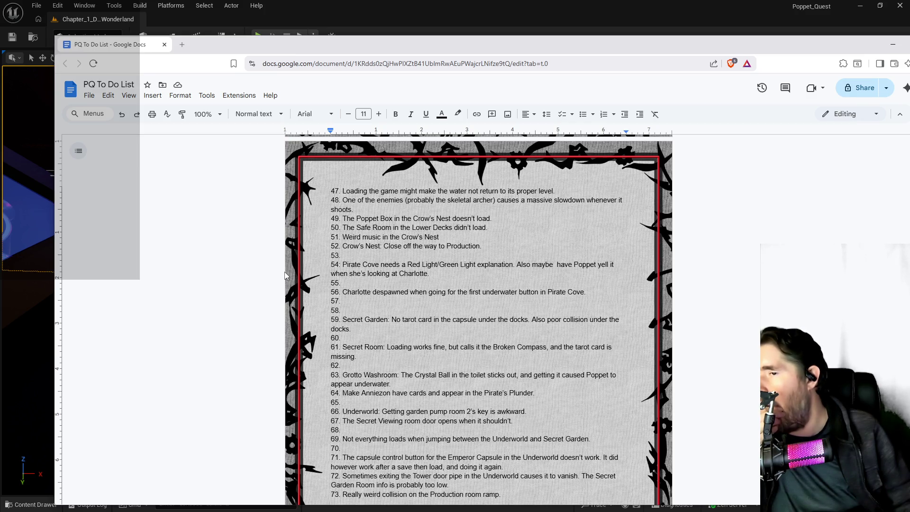
{"action": "left_click", "coordinate": [561, 33]}
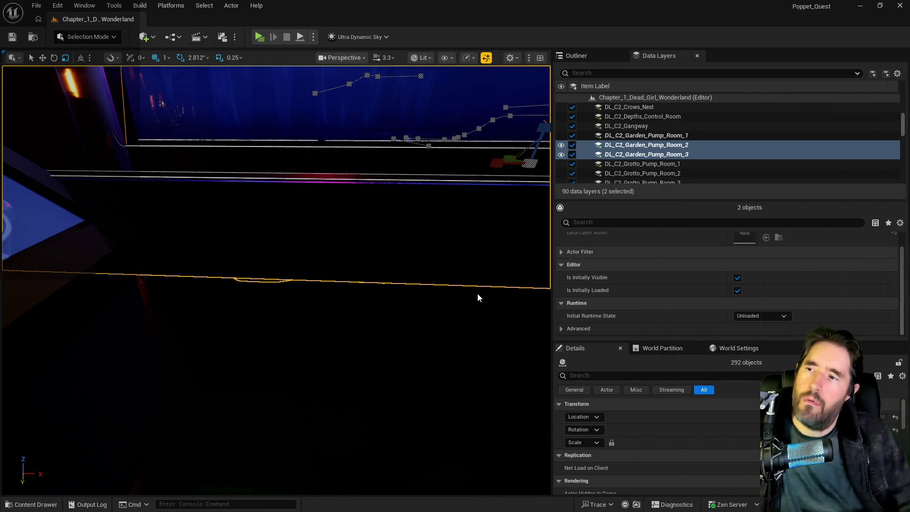
Fly to and select the Poppet_Box6 treasure box, then open the actor menu on the Crow's Nest floor
{"action": "mouse_move", "coordinate": [478, 297]}
{"action": "left_mouse_down"}
{"action": "mouse_move", "coordinate": [416, 294]}
{"action": "mouse_move", "coordinate": [360, 318]}
{"action": "mouse_move", "coordinate": [263, 313]}
{"action": "left_mouse_up"}
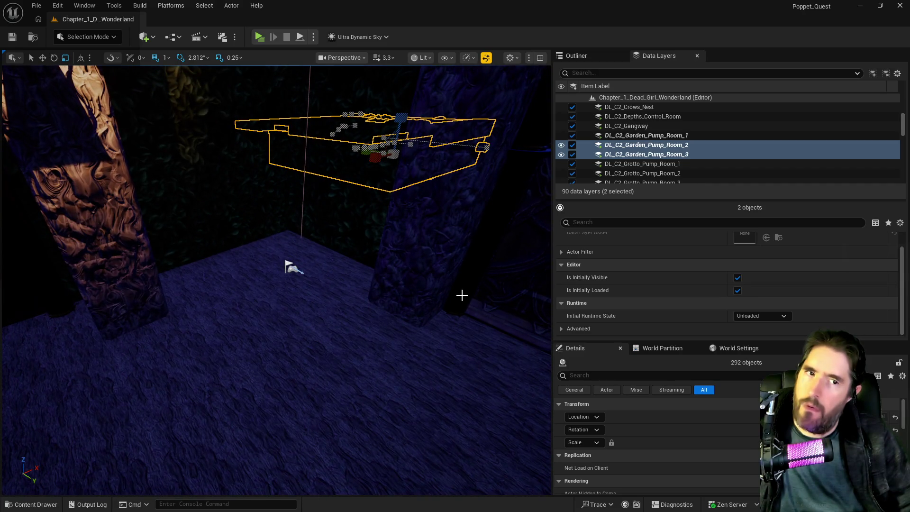
{"action": "left_click_drag", "start_coordinate": [263, 312], "coordinate": [251, 313]}
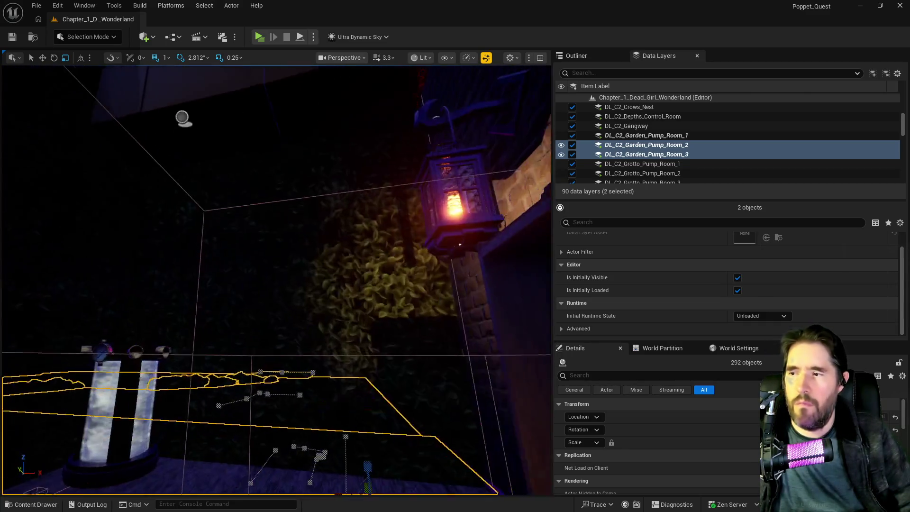
{"action": "left_click", "coordinate": [331, 395]}
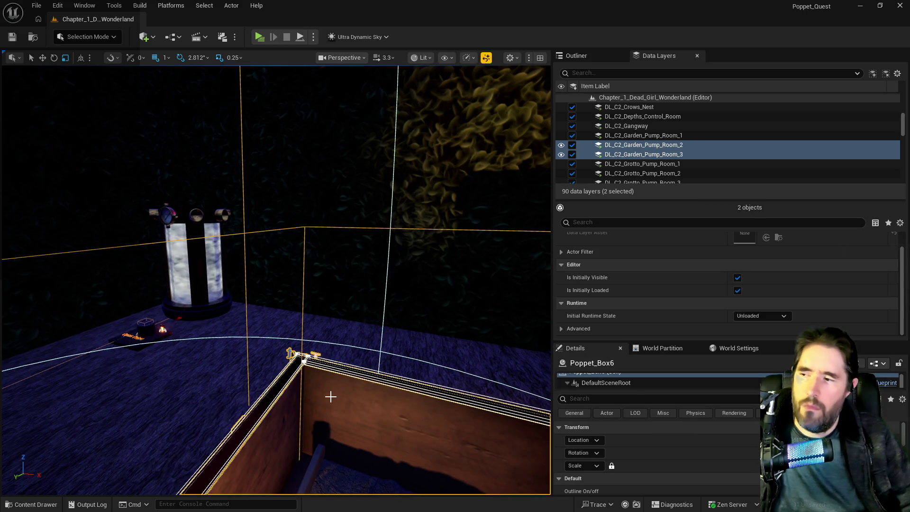
{"action": "left_click_drag", "start_coordinate": [274, 280], "coordinate": [275, 199]}
{"action": "right_click", "coordinate": [291, 331]}
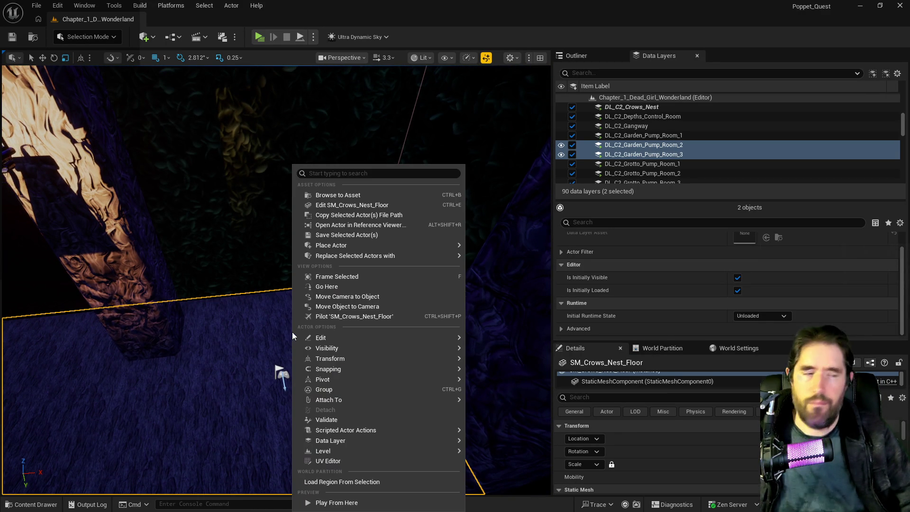
Paste a Poppet box onto the Crow's Nest floor as Poppet_Box9 and rotate it -90°
{"action": "mouse_move", "coordinate": [366, 340]}
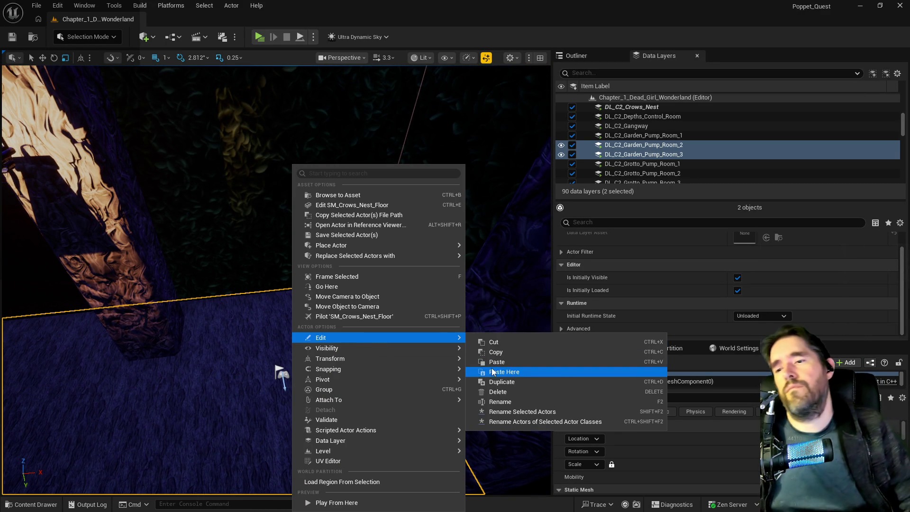
{"action": "left_click", "coordinate": [502, 372]}
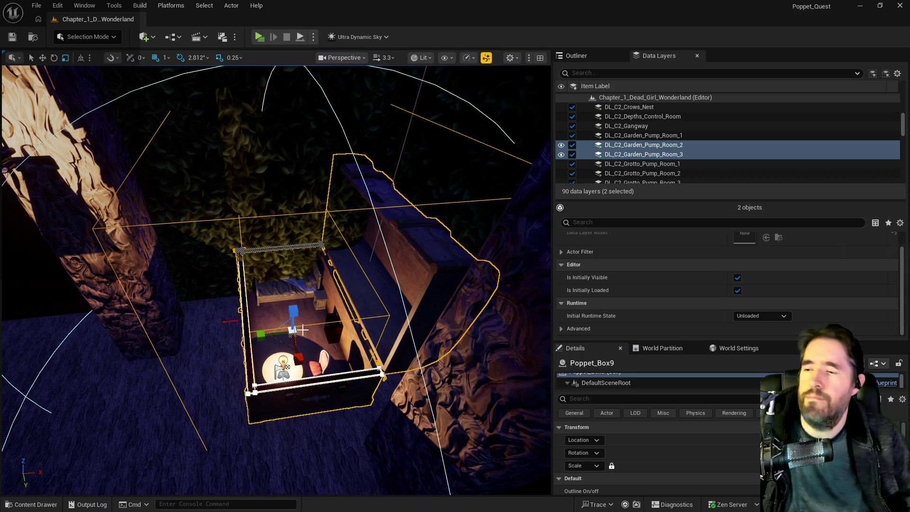
{"action": "key", "text": "e"}
{"action": "mouse_move", "coordinate": [266, 371]}
{"action": "left_mouse_down"}
{"action": "mouse_move", "coordinate": [280, 370]}
{"action": "mouse_move", "coordinate": [239, 374]}
{"action": "left_mouse_up"}
{"action": "key", "text": "w"}
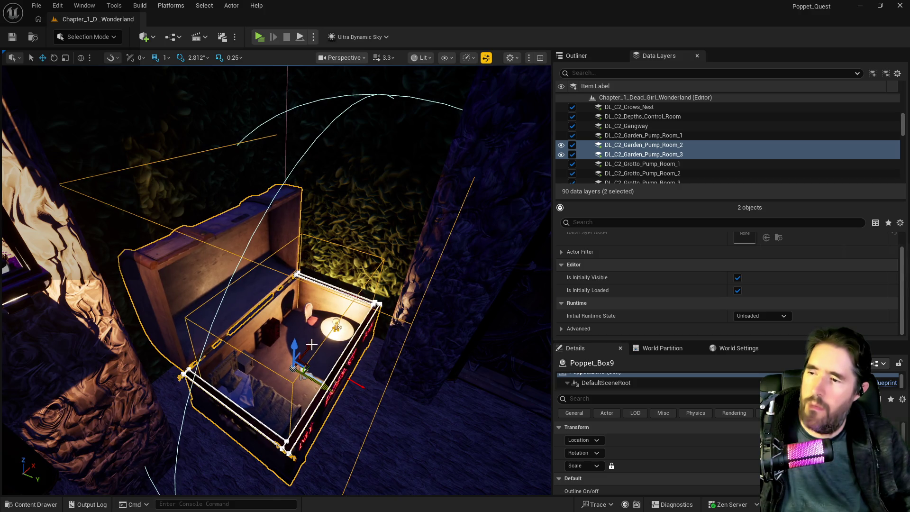
Move PlayerStart10 along its Y axis into the box room and save the level
{"action": "left_click", "coordinate": [310, 379]}
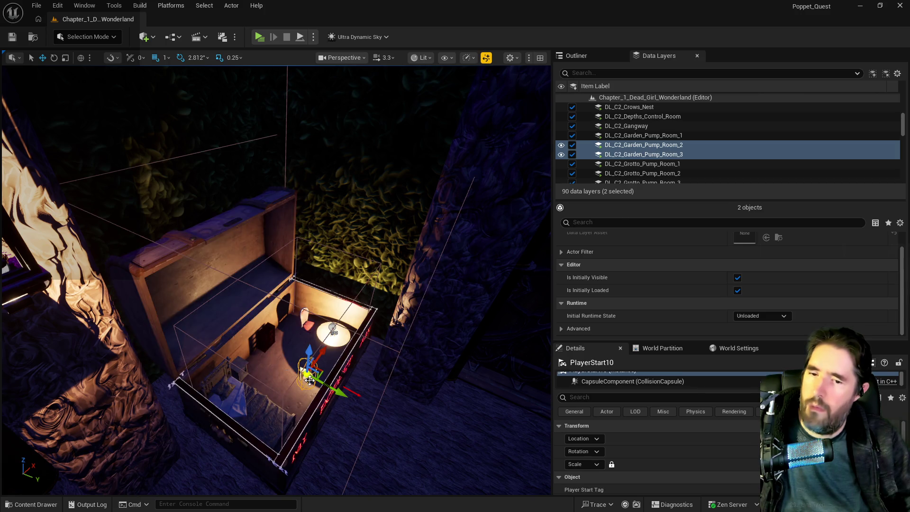
{"action": "left_click_drag", "start_coordinate": [339, 391], "coordinate": [317, 380]}
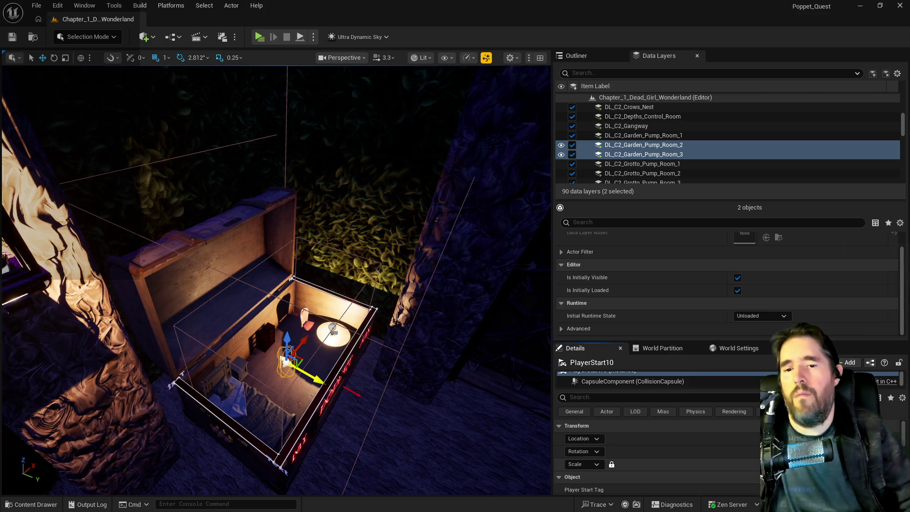
{"action": "scroll", "coordinate": [756, 476], "scroll_direction": "down", "scroll_amount": 2}
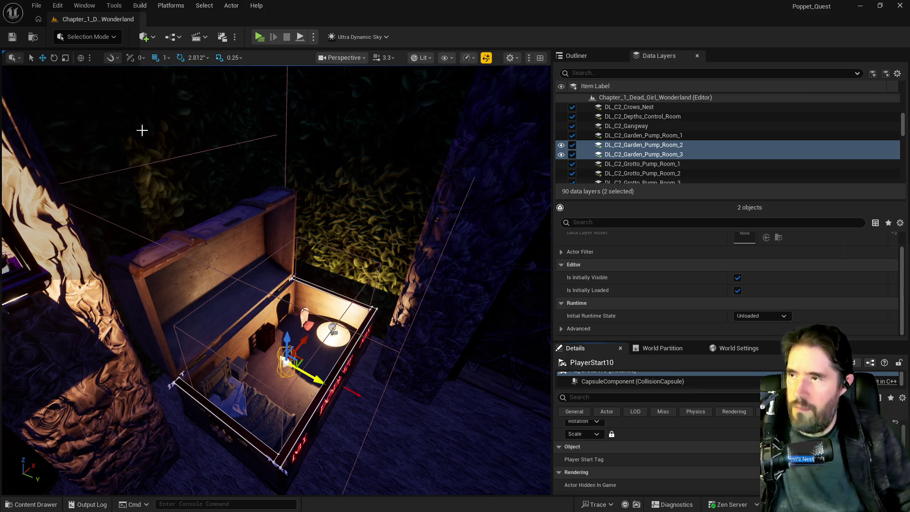
{"action": "left_click", "coordinate": [13, 39]}
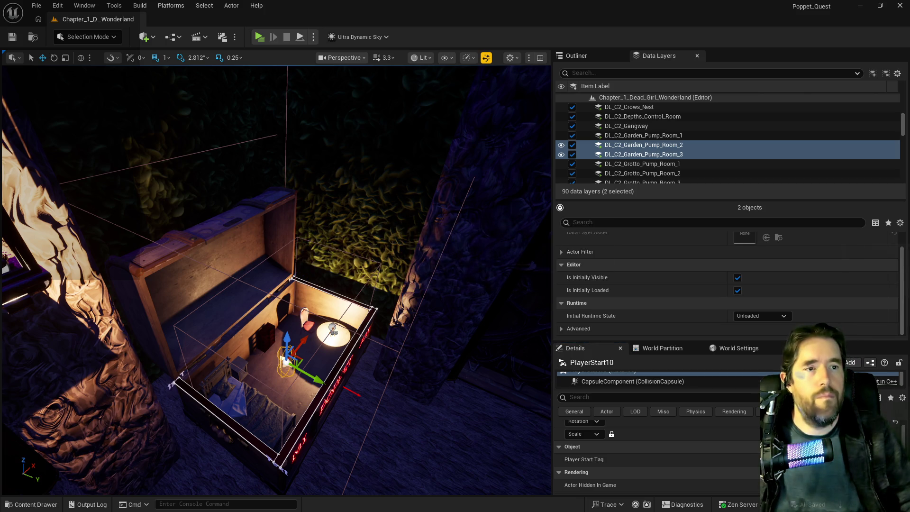
{"action": "key", "text": "alt+Tab"}
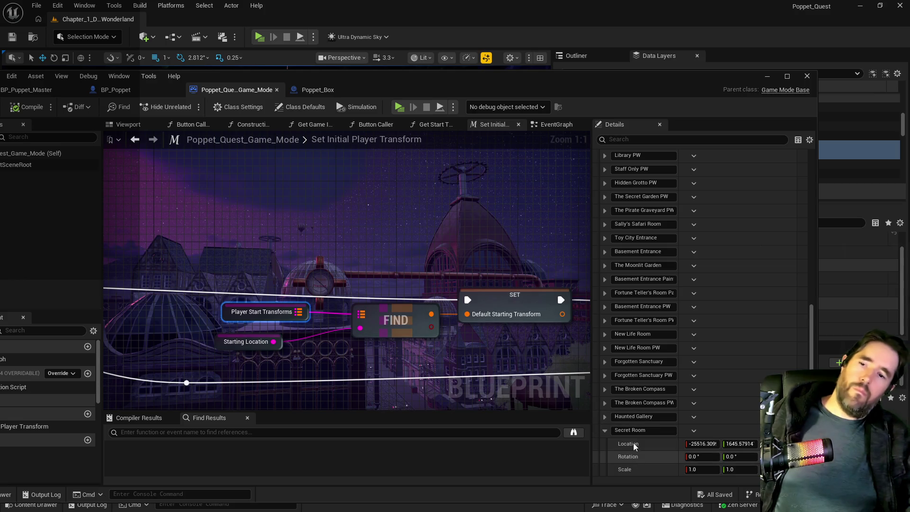
Add a Player Start Transforms entry keyed 'Crow's Nest'
{"action": "scroll", "coordinate": [633, 440], "scroll_direction": "up", "scroll_amount": 2}
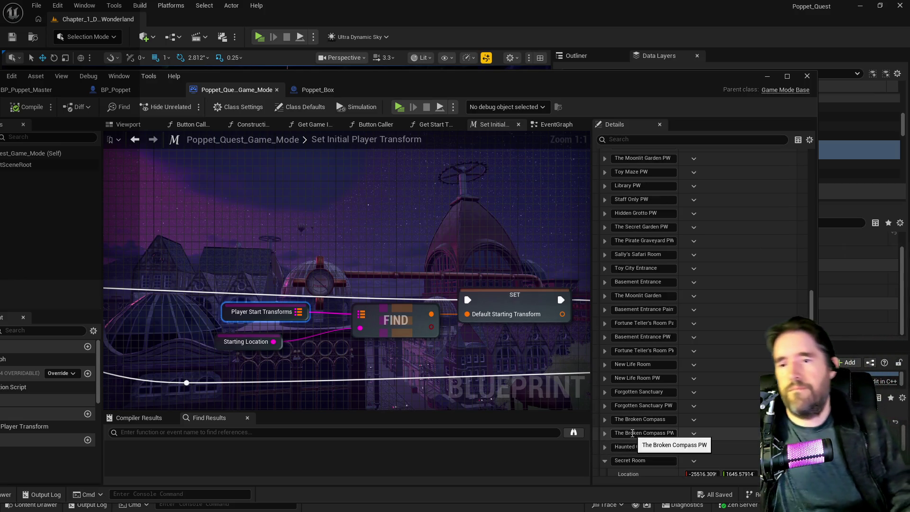
{"action": "scroll", "coordinate": [632, 435], "scroll_direction": "up", "scroll_amount": 4}
{"action": "scroll", "coordinate": [630, 436], "scroll_direction": "up", "scroll_amount": 1}
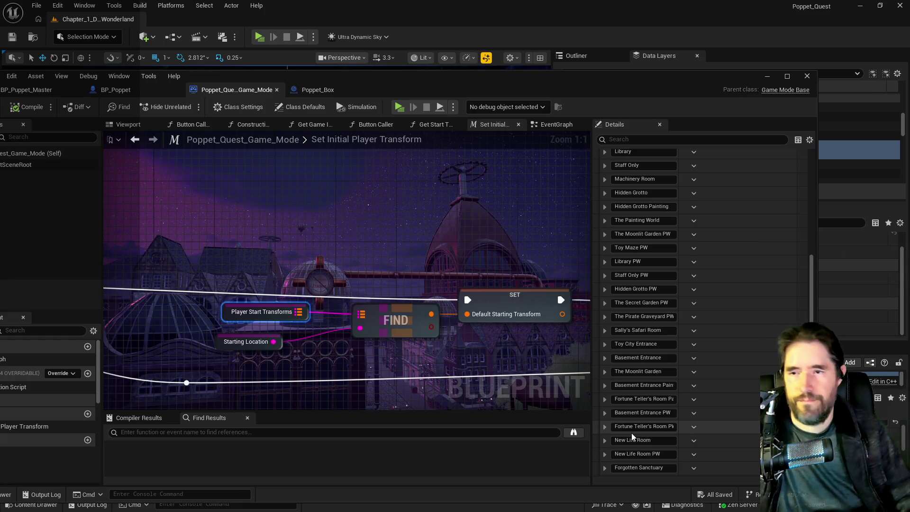
{"action": "scroll", "coordinate": [631, 433], "scroll_direction": "up", "scroll_amount": 3}
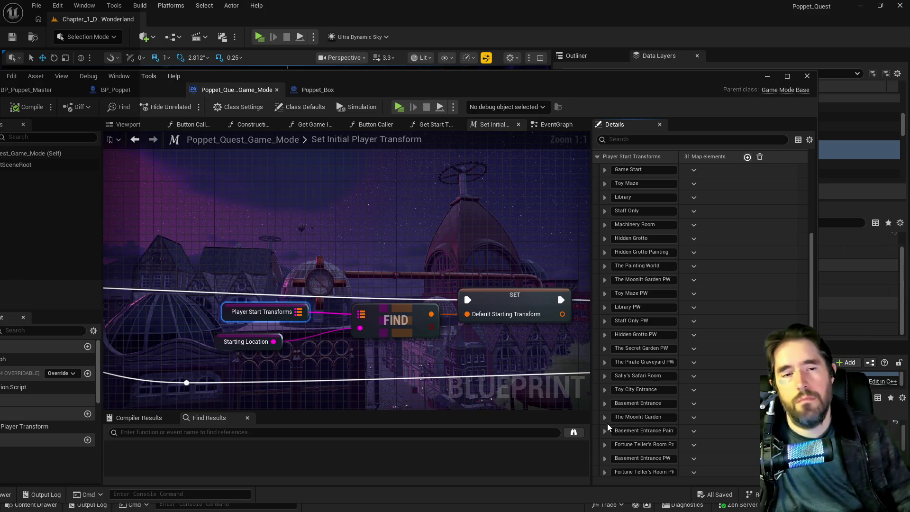
{"action": "left_click", "coordinate": [747, 156]}
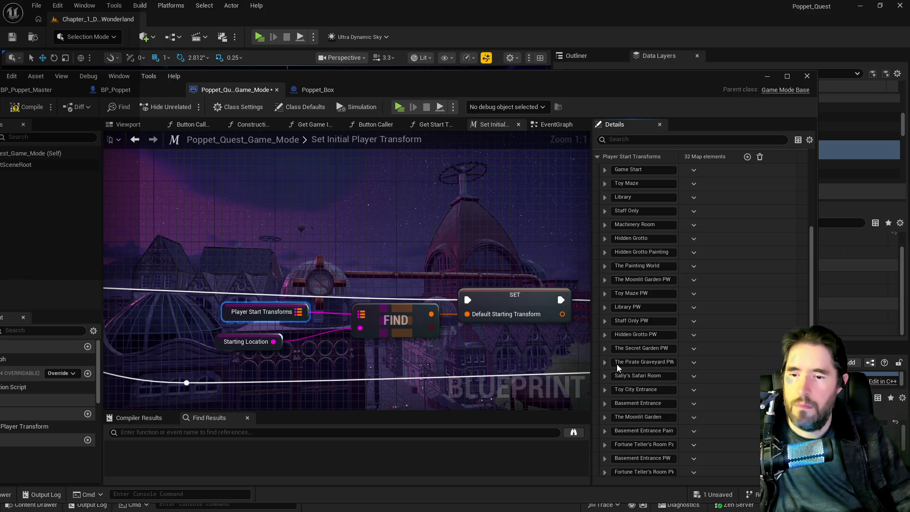
{"action": "scroll", "coordinate": [654, 388], "scroll_direction": "down", "scroll_amount": 2}
{"action": "scroll", "coordinate": [653, 388], "scroll_direction": "down", "scroll_amount": 6}
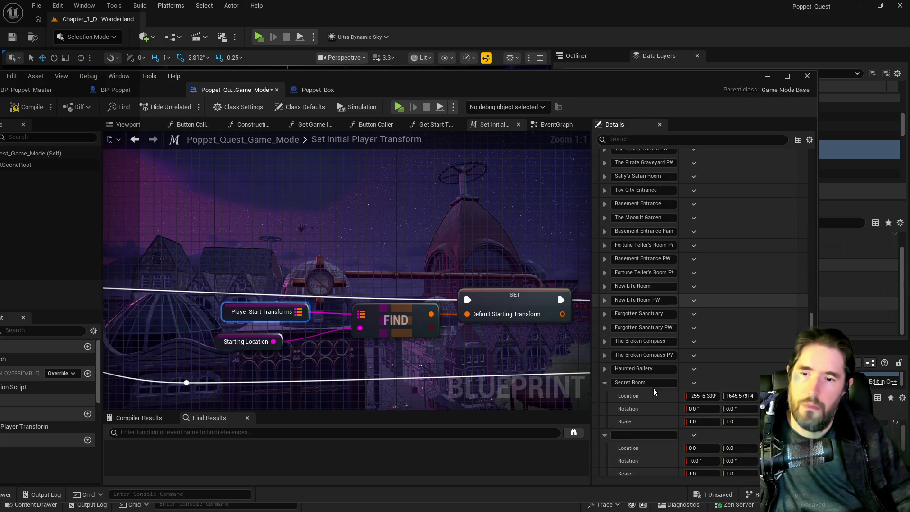
{"action": "left_click", "coordinate": [643, 430]}
{"action": "type", "text": "Crow's Nest"}
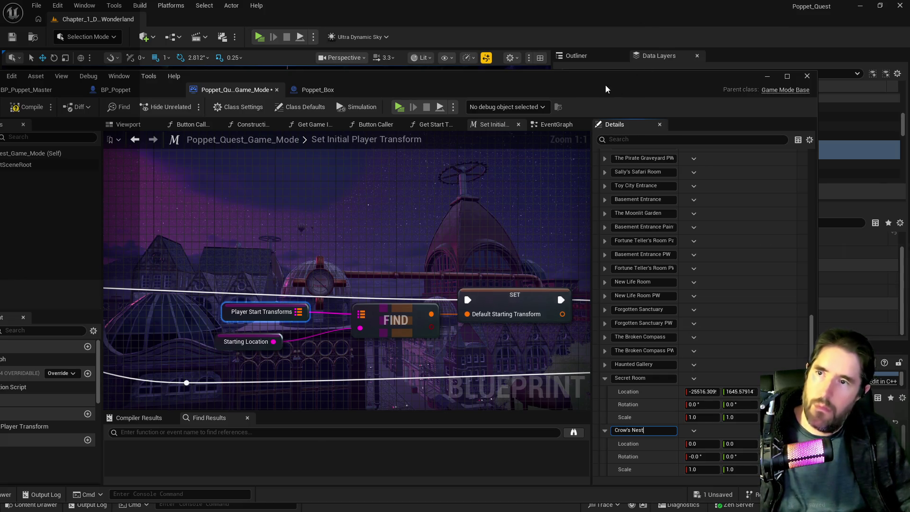
Paste PlayerStart10's transform into the Crow's Nest entry and compile the game mode Blueprint
{"action": "left_click", "coordinate": [600, 84]}
{"action": "scroll", "coordinate": [746, 445], "scroll_direction": "up", "scroll_amount": 1}
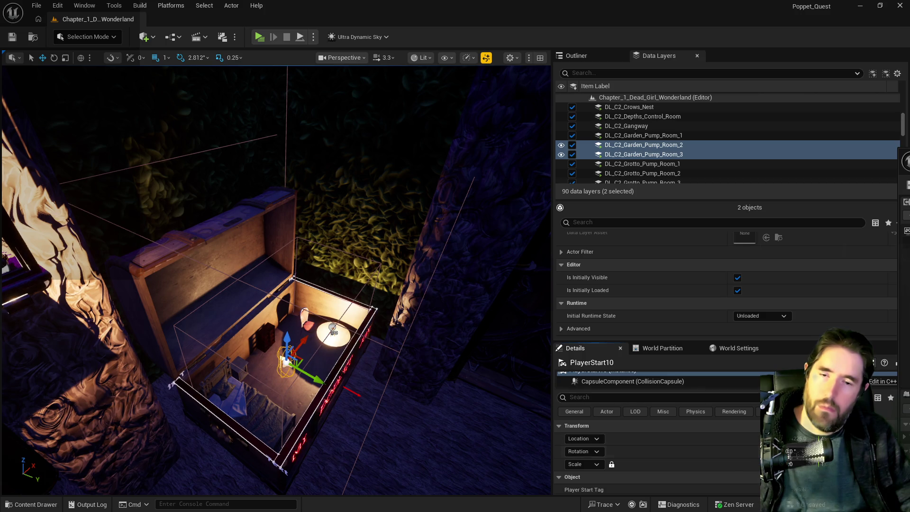
{"action": "key", "text": "alt+Tab"}
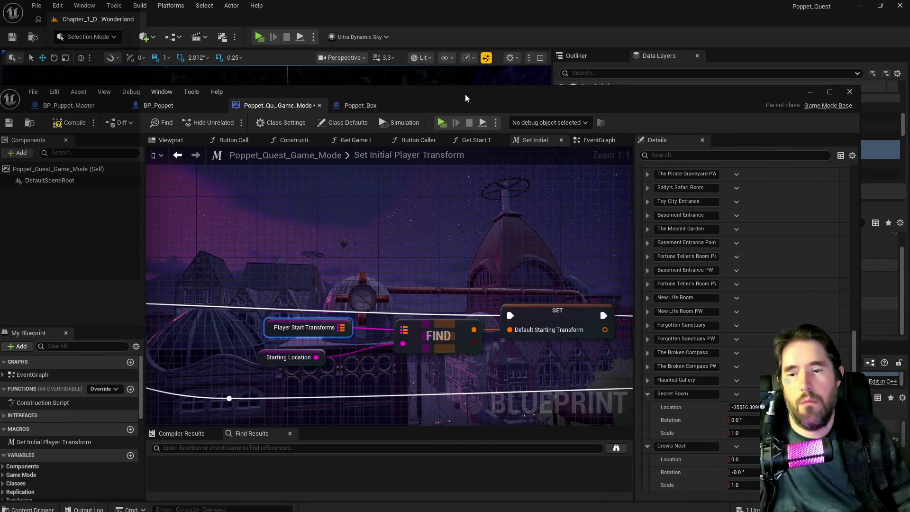
{"action": "right_click", "coordinate": [692, 458]}
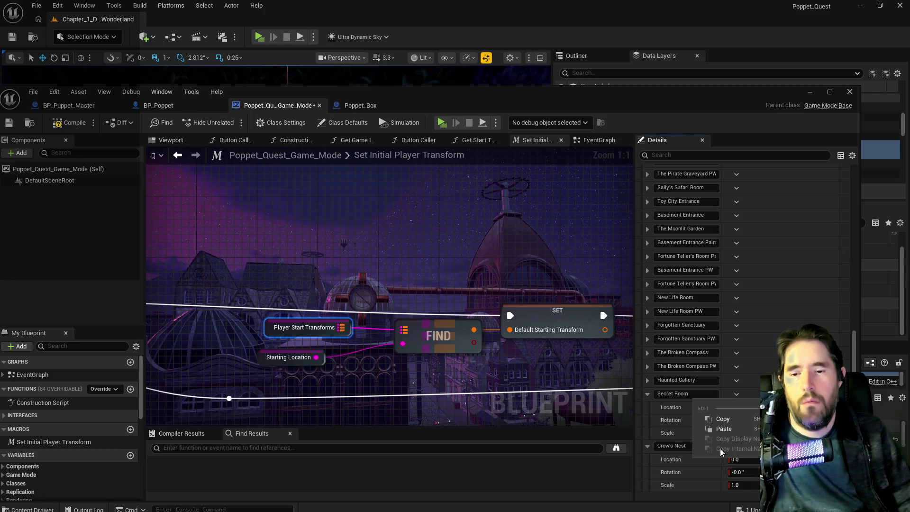
{"action": "left_click", "coordinate": [723, 432]}
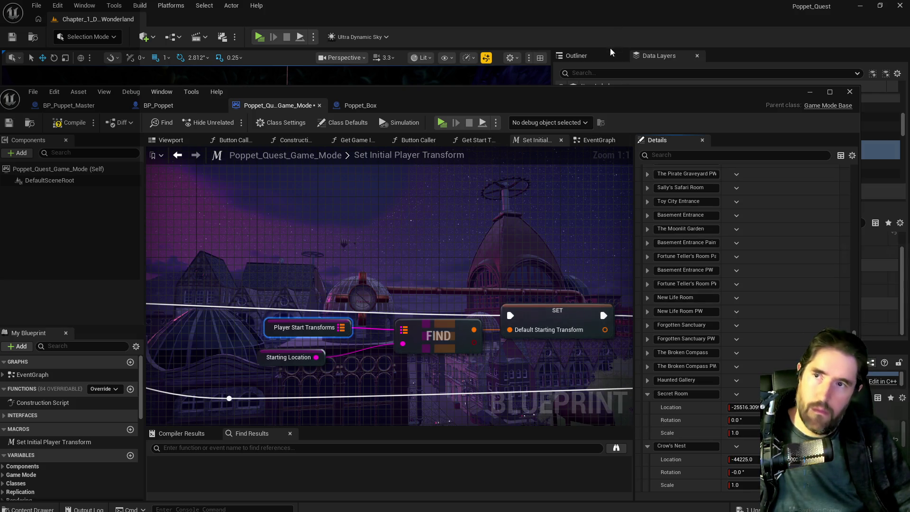
{"action": "key", "text": "alt+Tab"}
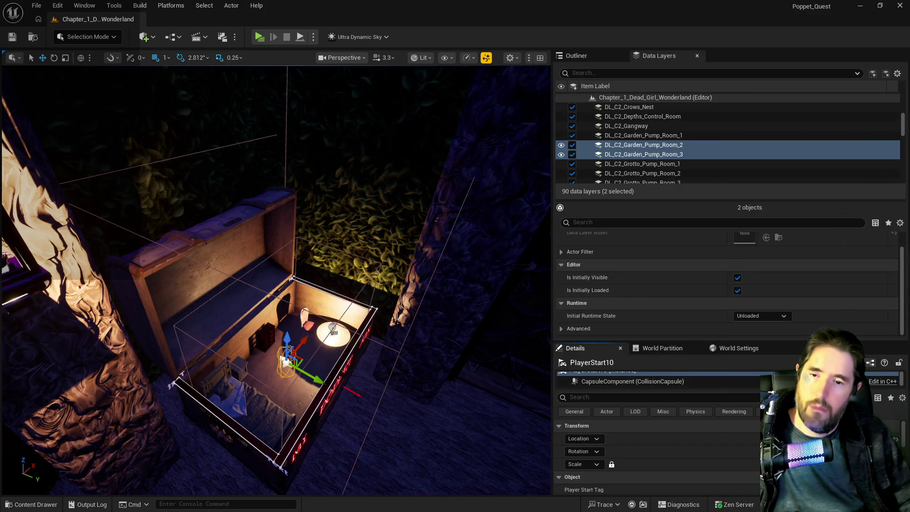
{"action": "key", "text": "alt+Tab"}
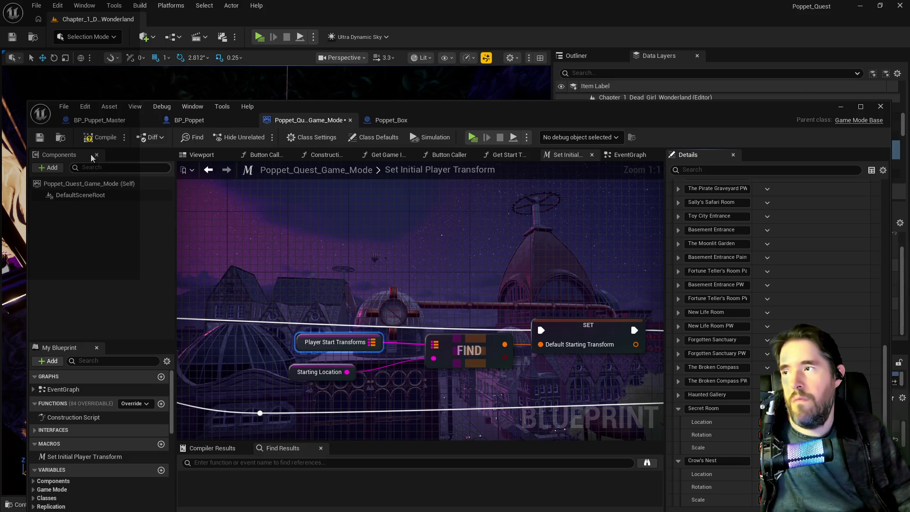
{"action": "left_click", "coordinate": [44, 139]}
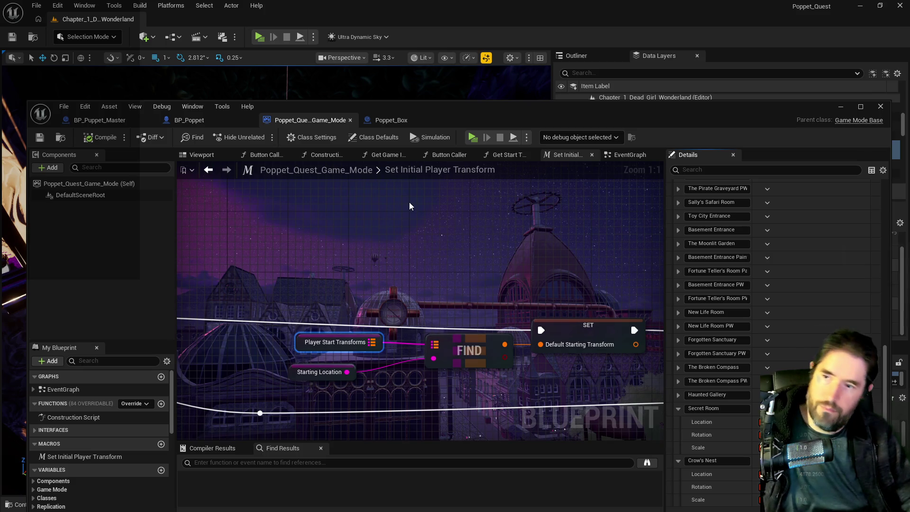
{"action": "left_click_drag", "start_coordinate": [445, 107], "coordinate": [909, 142]}
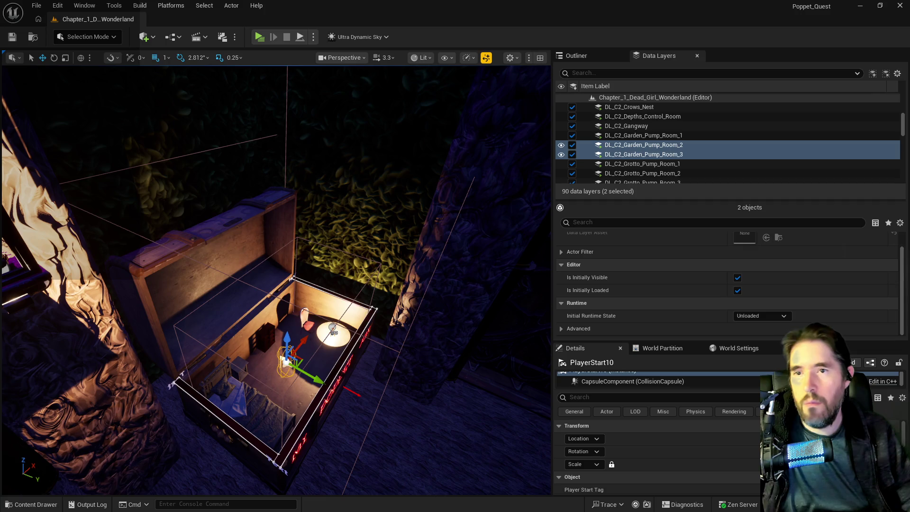
With Poppet_Box9 selected, apply the data-layer actions on DL_C2_Crows_Nest and DL_C2_Secret_Room
{"action": "left_click", "coordinate": [346, 374]}
{"action": "scroll", "coordinate": [669, 171], "scroll_direction": "down", "scroll_amount": 2}
{"action": "scroll", "coordinate": [669, 171], "scroll_direction": "down", "scroll_amount": 3}
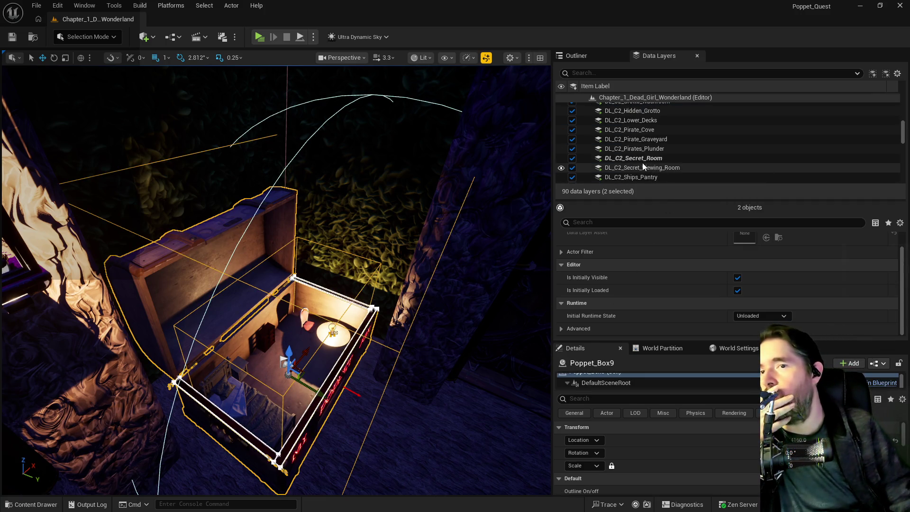
{"action": "scroll", "coordinate": [641, 144], "scroll_direction": "down", "scroll_amount": 2}
{"action": "scroll", "coordinate": [640, 148], "scroll_direction": "up", "scroll_amount": 3}
{"action": "scroll", "coordinate": [641, 149], "scroll_direction": "up", "scroll_amount": 3}
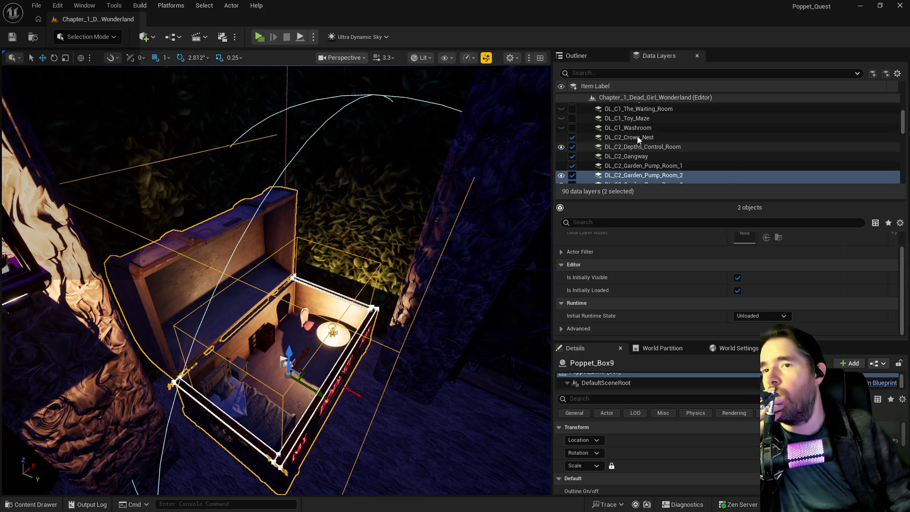
{"action": "right_click", "coordinate": [638, 139]}
{"action": "left_click", "coordinate": [682, 224]}
{"action": "scroll", "coordinate": [677, 164], "scroll_direction": "down", "scroll_amount": 3}
{"action": "left_click", "coordinate": [650, 159]}
{"action": "right_click", "coordinate": [650, 160]}
{"action": "left_click", "coordinate": [683, 250]}
Save all changed levels and assets, then launch a test play
{"action": "scroll", "coordinate": [659, 173], "scroll_direction": "down", "scroll_amount": 3}
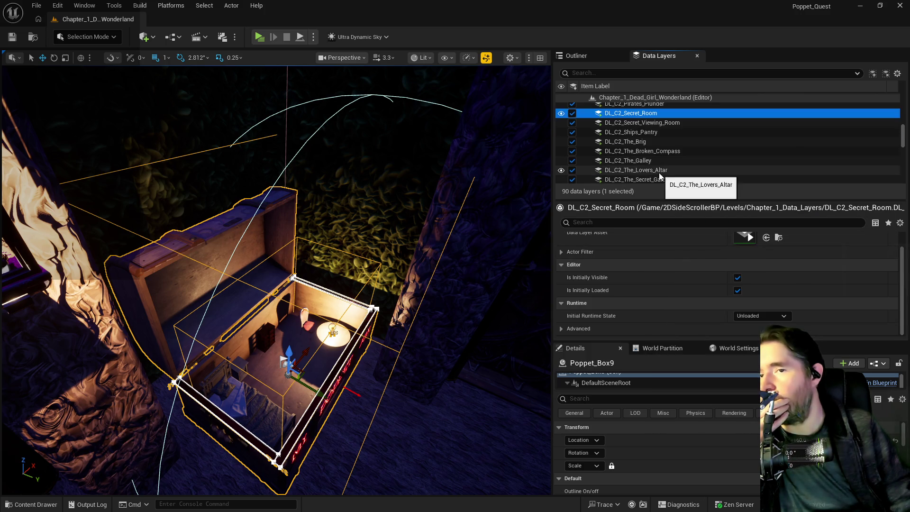
{"action": "scroll", "coordinate": [658, 172], "scroll_direction": "up", "scroll_amount": 3}
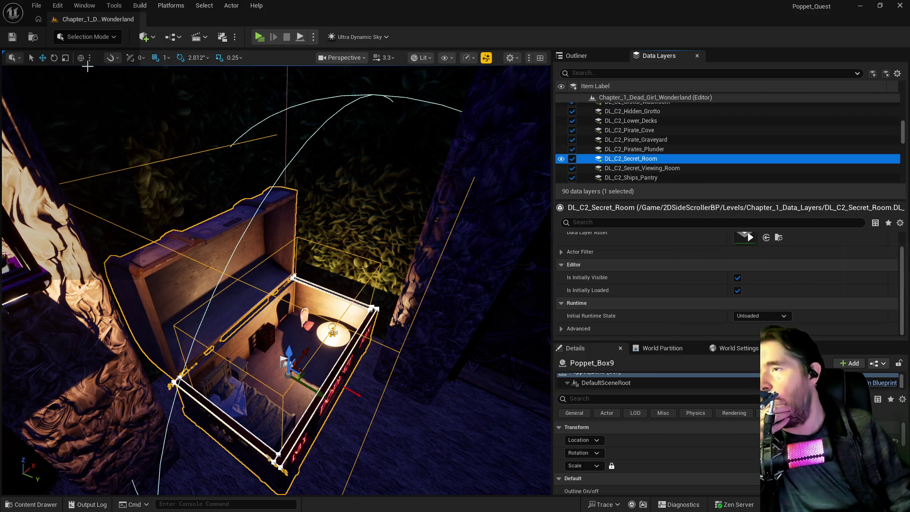
{"action": "left_click", "coordinate": [36, 5]}
{"action": "left_click", "coordinate": [62, 141]}
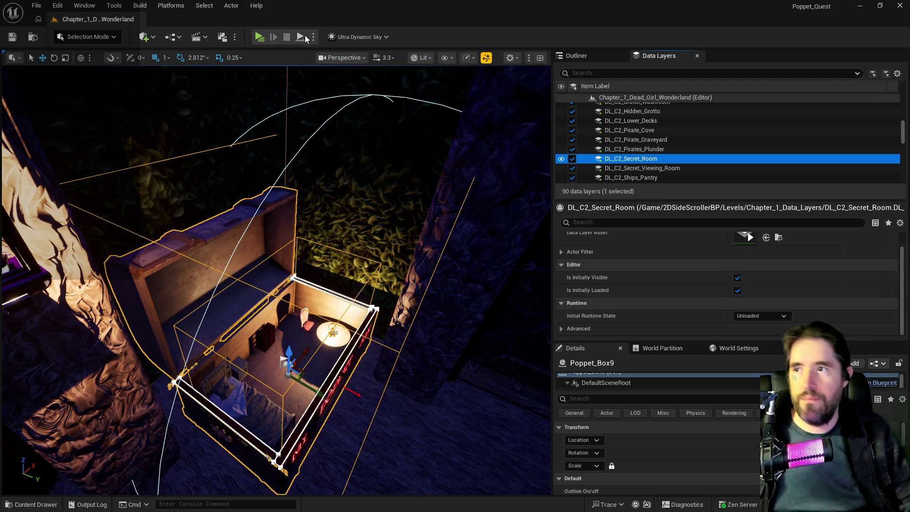
{"action": "left_click", "coordinate": [259, 38]}
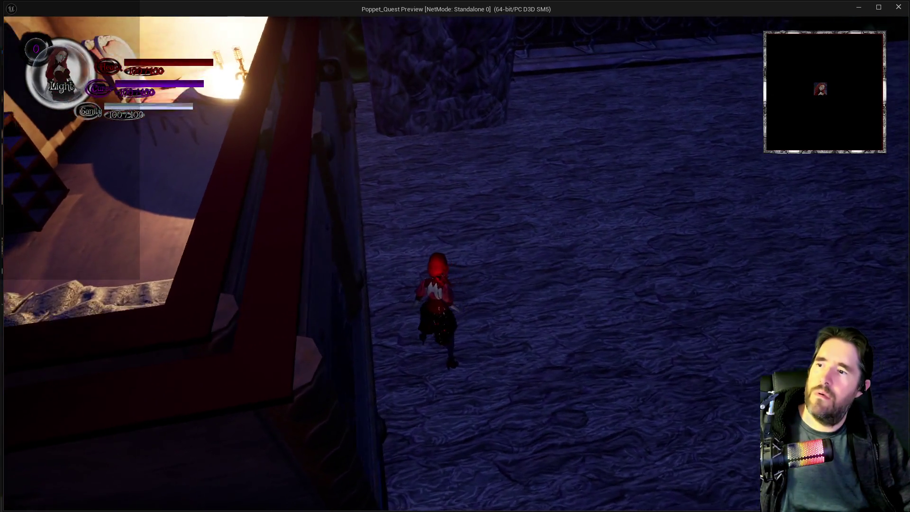
{"action": "key", "text": "alt+Tab"}
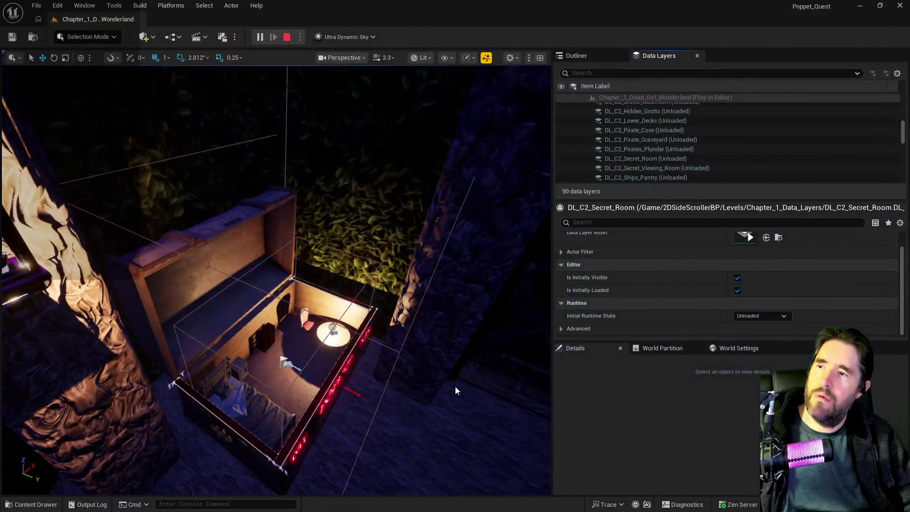
{"action": "key", "text": "Escape"}
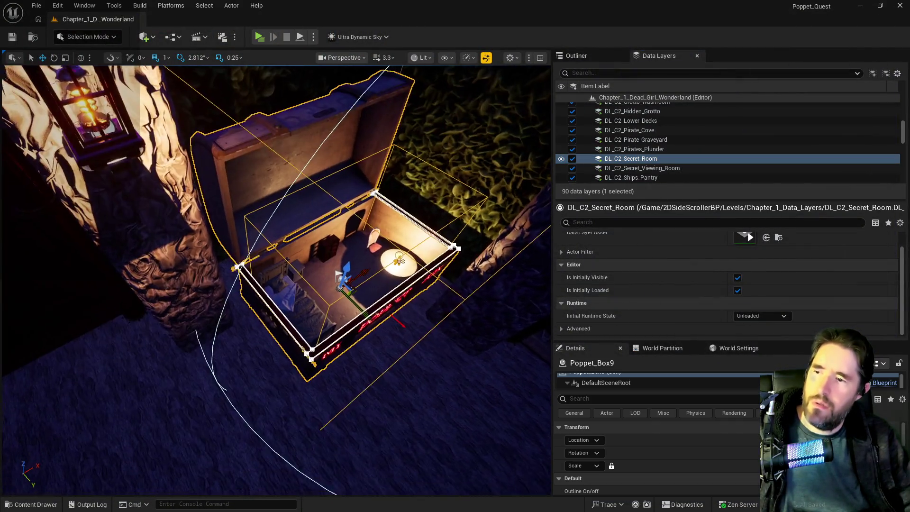